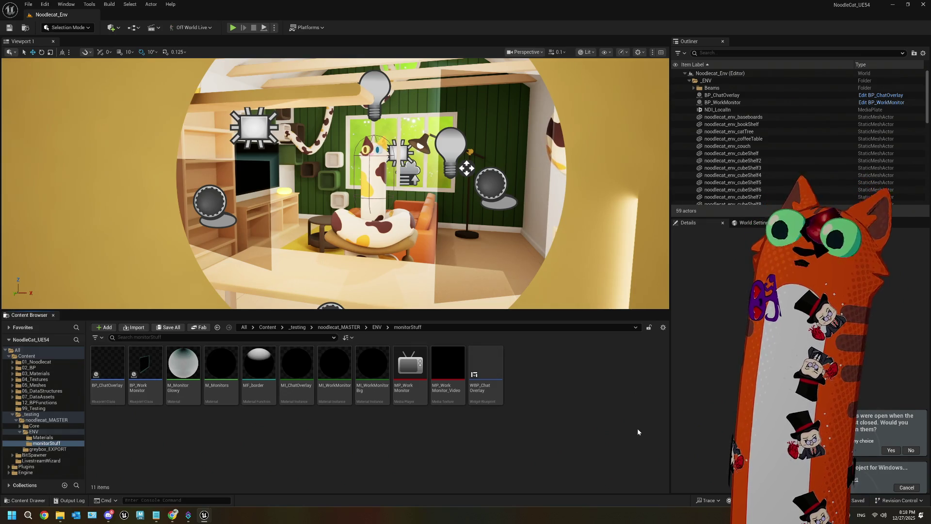
# - Open the Output Log to review the Windows packaging messages, then close it again
pyautogui.click(855, 479)
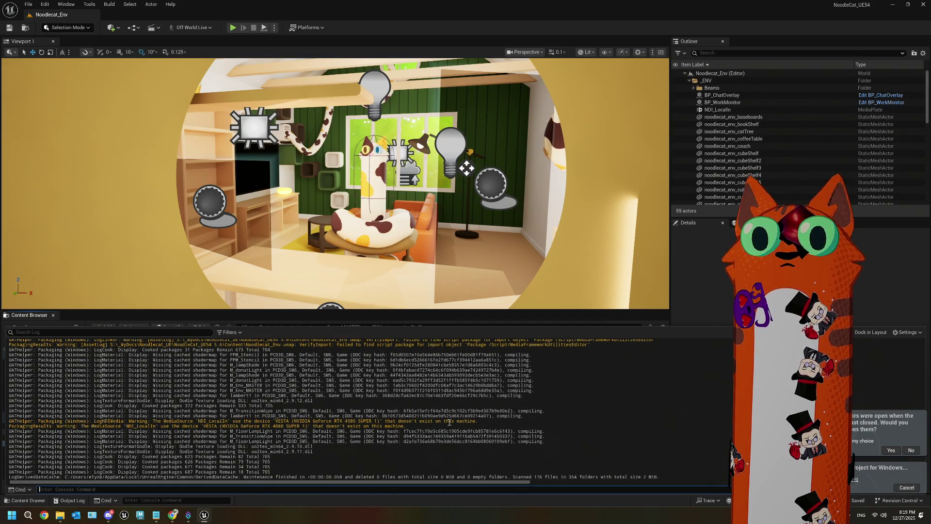
pyautogui.click(699, 305)
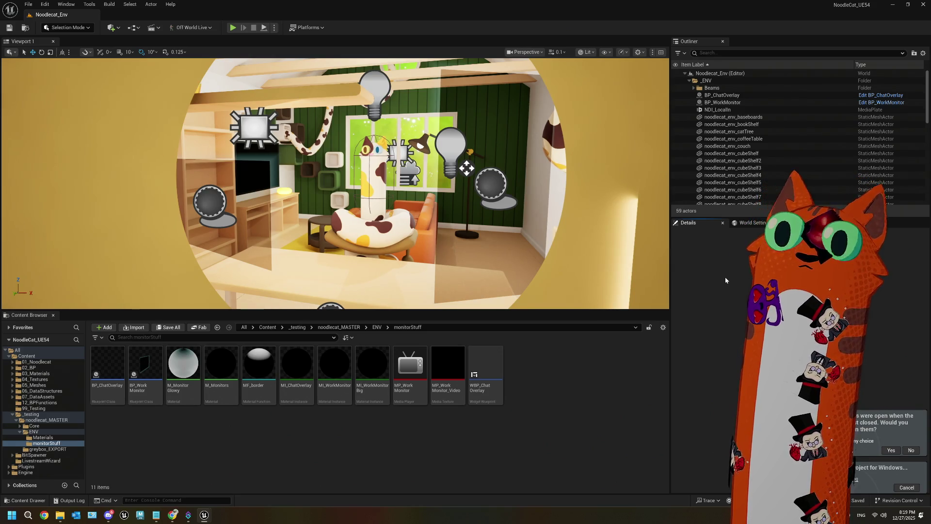
# - Bring the Notepad window in front of the Unreal editor
pyautogui.moveTo(204, 515)
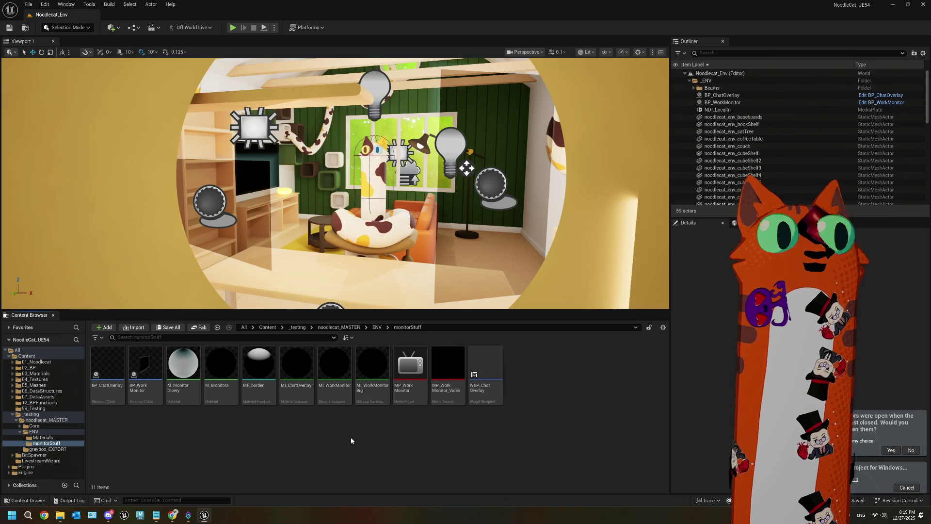
pyautogui.click(157, 514)
# - Switch Notepad to the 5.3 notes tab, then minimize Notepad
pyautogui.hotkey('ctrl', 'shift', 'Tab')
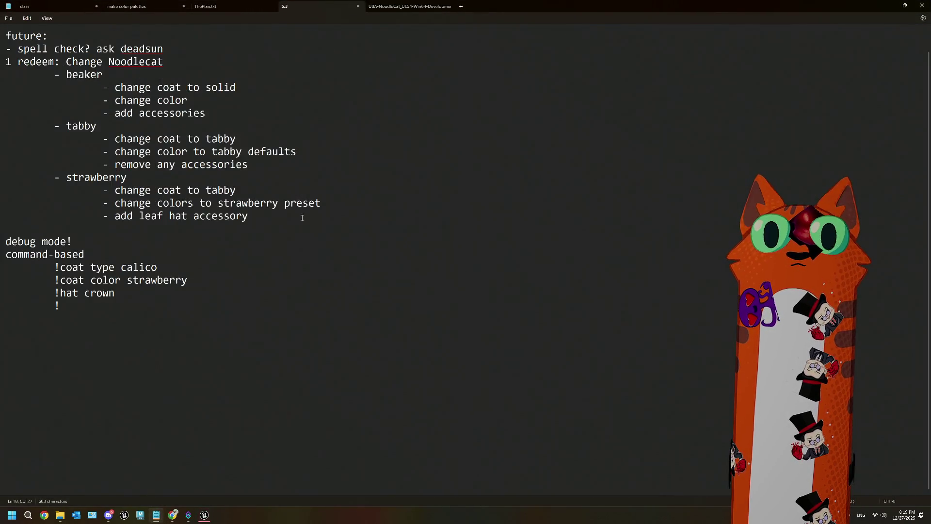
pyautogui.click(885, 4)
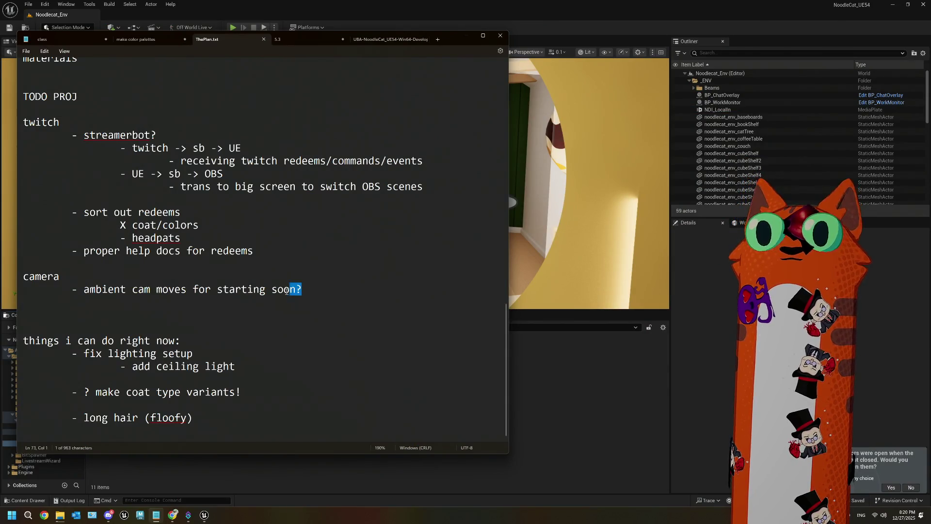
# - Select the '? make coat type variants!' and 'long hair (floofy)' lines in ThePlan.txt
pyautogui.moveTo(302, 290); pyautogui.dragTo(71, 294)
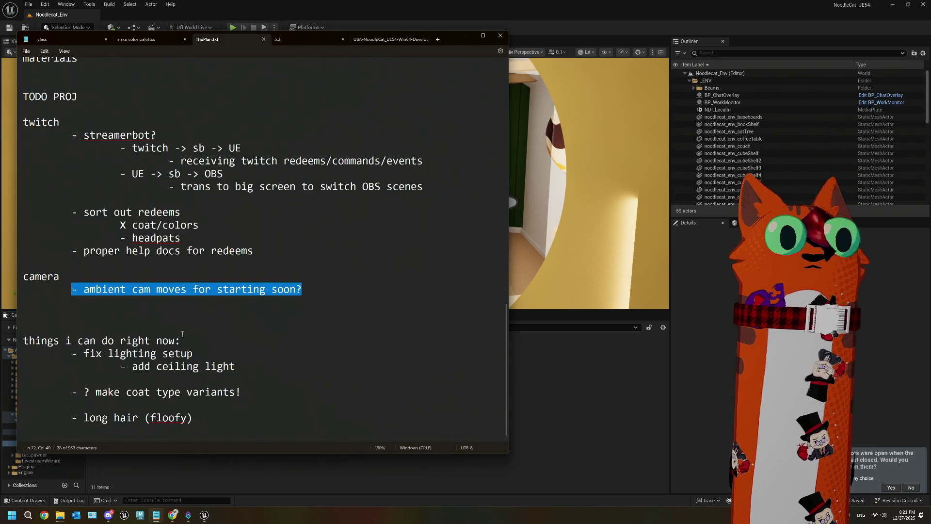
pyautogui.scroll(1, 182, 334)
pyautogui.moveTo(259, 401)
pyautogui.mouseDown()
pyautogui.moveTo(29, 394)
pyautogui.moveTo(74, 390)
pyautogui.mouseUp()
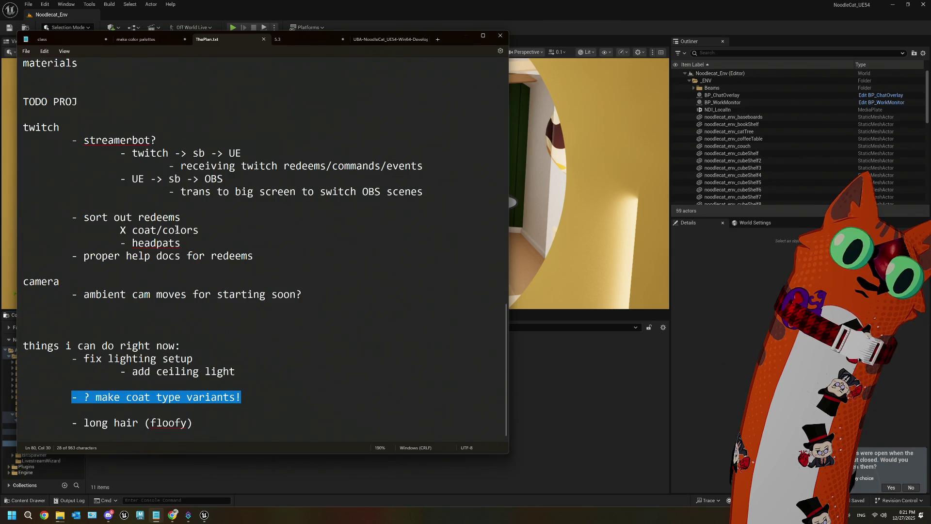
pyautogui.click(237, 402)
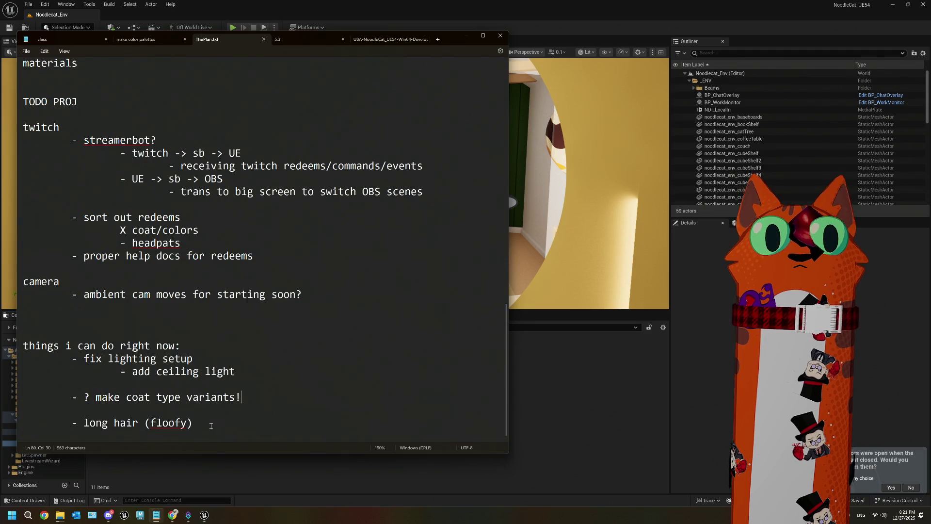
pyautogui.doubleClick(142, 422)
pyautogui.click(200, 422)
pyautogui.moveTo(161, 439); pyautogui.dragTo(81, 395)
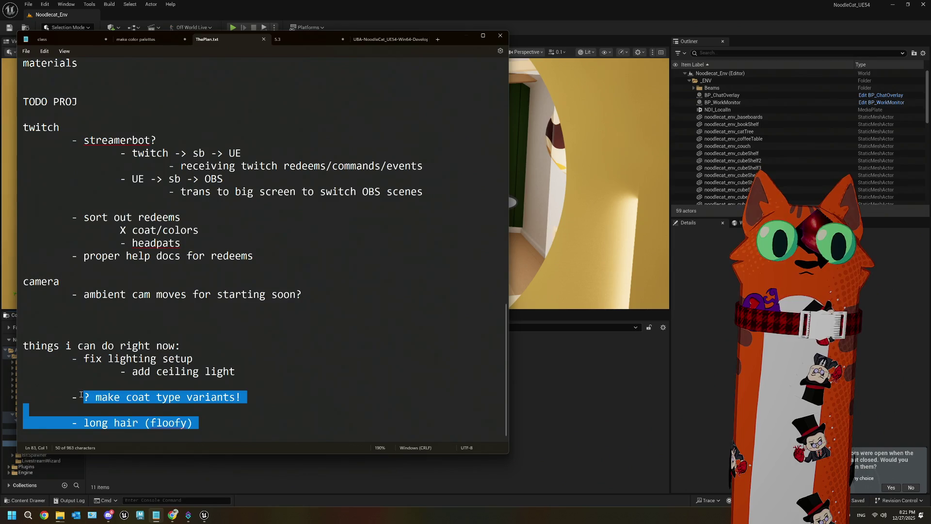
pyautogui.click(195, 415)
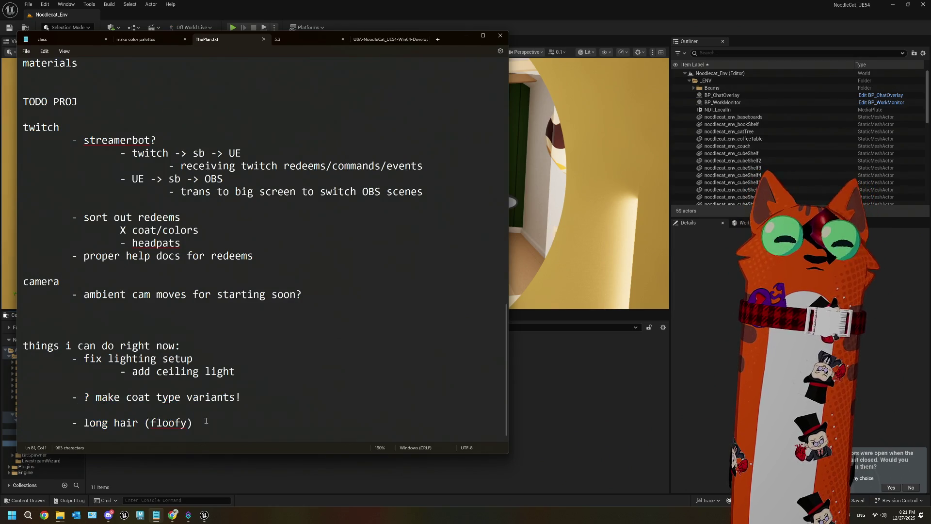
pyautogui.keyDown('shift'); pyautogui.click(62, 395); pyautogui.keyUp('shift')
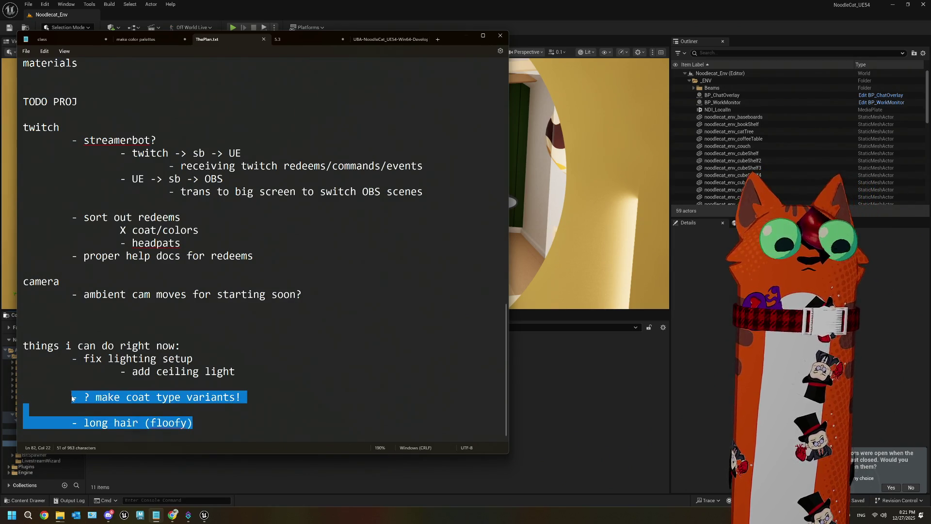
# - Delete the selected coat type variants and long hair (floofy) to-do items
pyautogui.press('BackSpace')
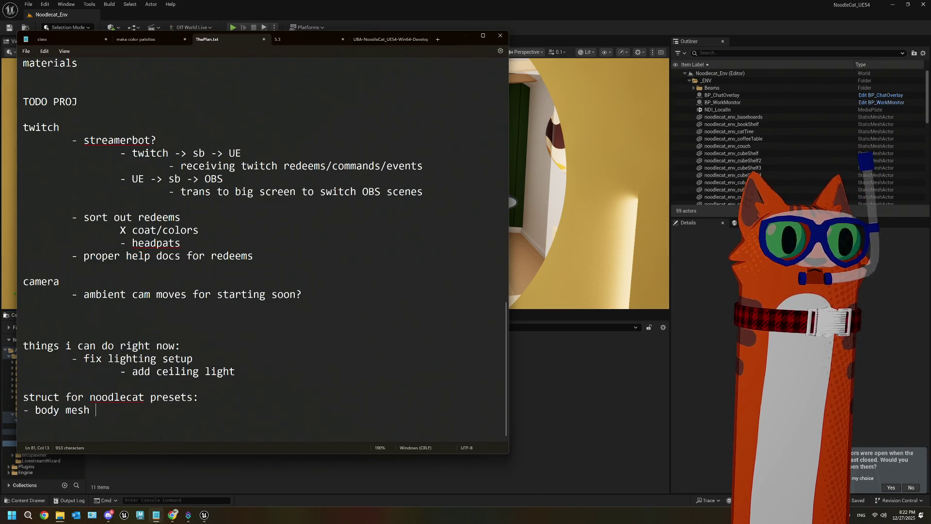
# - Close the body texture line's '(... etc)' list and add a 'coat type pattern mask' entry
pyautogui.write('t haiu')
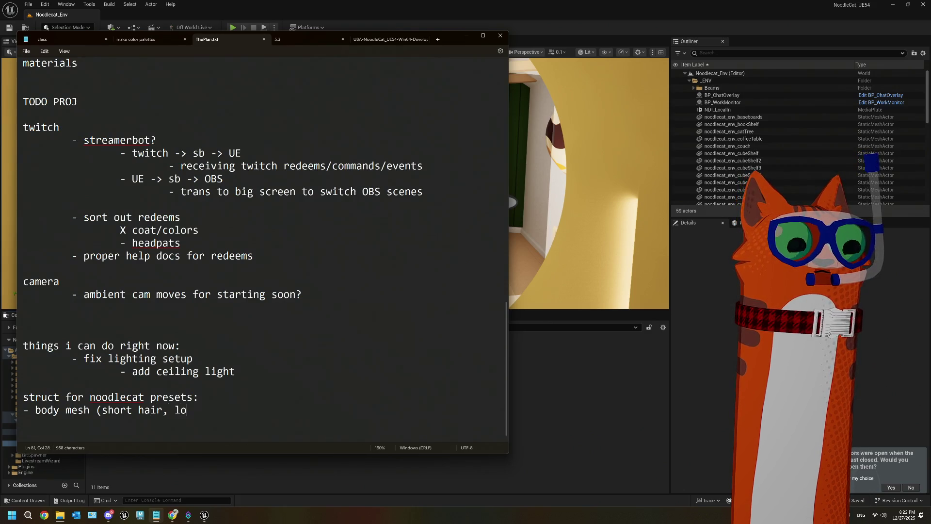
pyautogui.write('ng hair,')
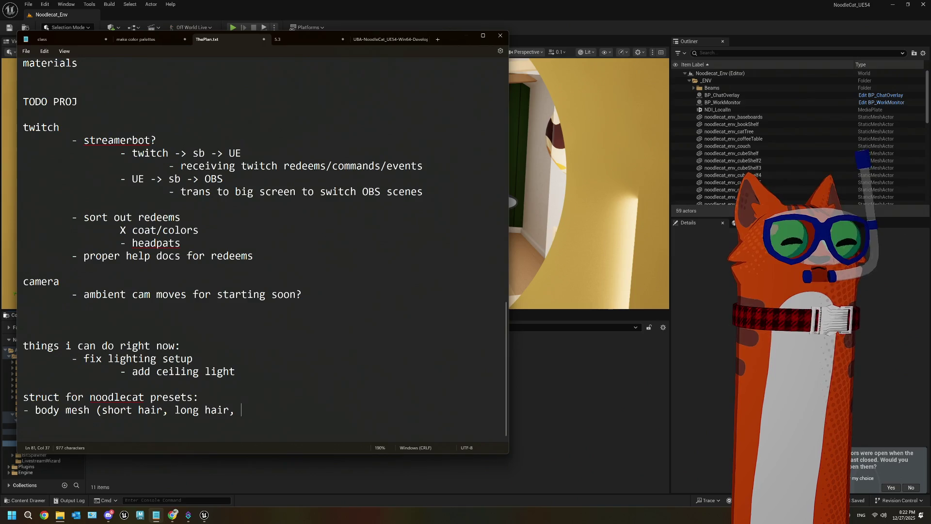
pyautogui.write('tc)')
pyautogui.press('BackSpace')
pyautogui.write(')')
pyautogui.press('Return')
pyautogui.write('- bod')
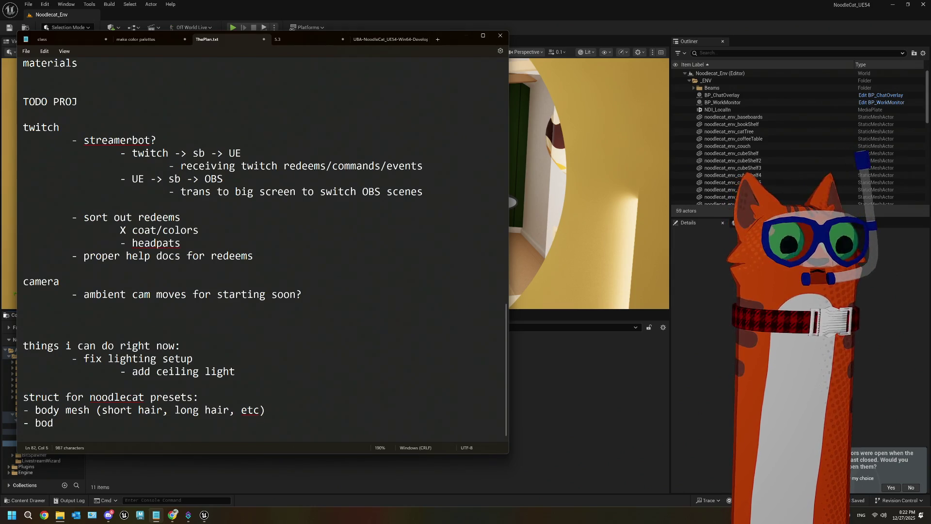
pyautogui.write('y texture (')
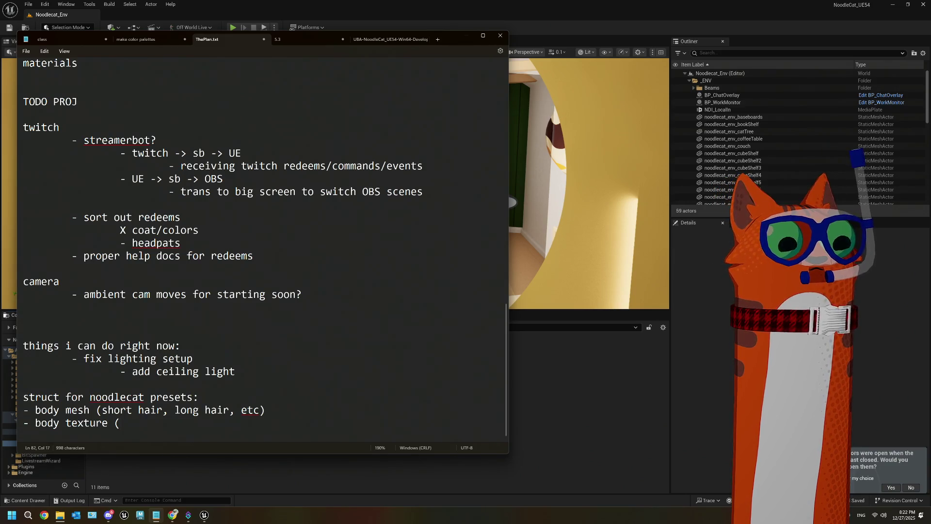
pyautogui.write('coat ')
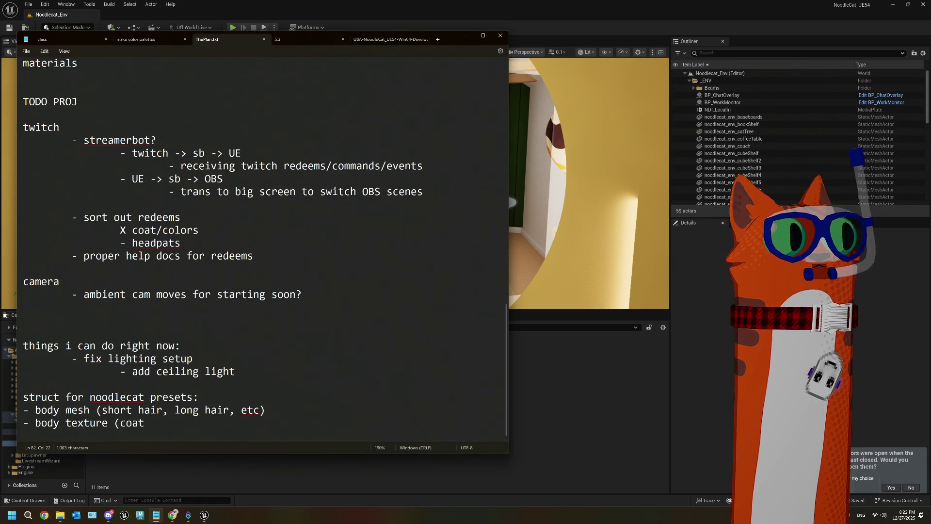
pyautogui.write('type')
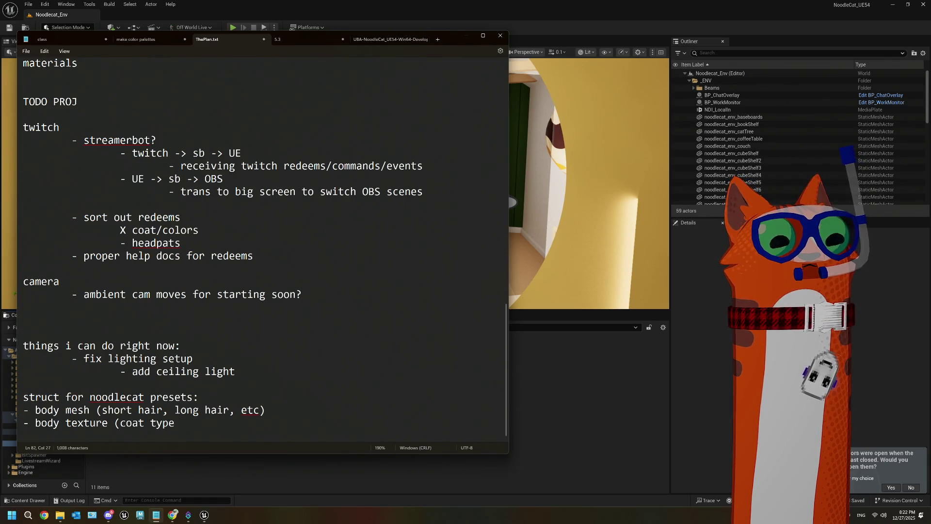
pyautogui.press('BackSpace')
pyautogui.press('BackSpace')
pyautogui.press('BackSpace')
pyautogui.write('pattern mask')
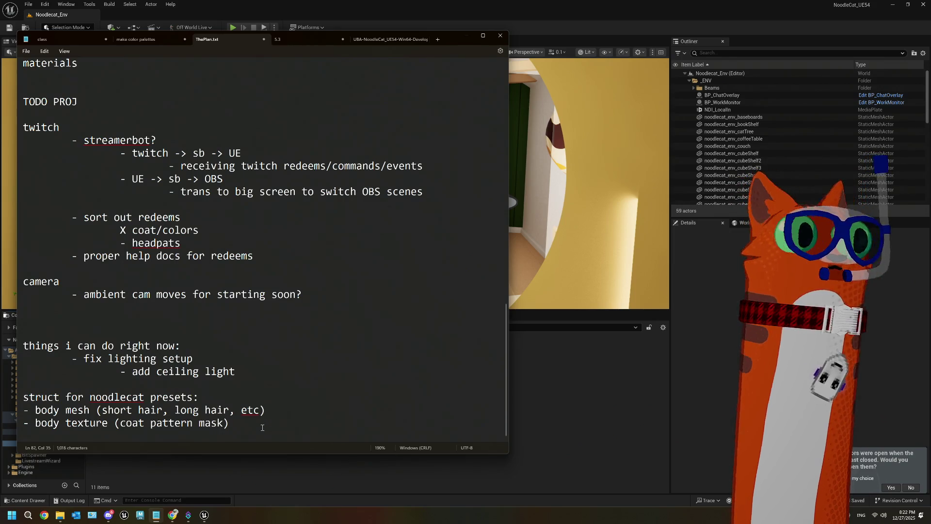
# - Insert 'no hair,' before 'etc' in the body texture line
pyautogui.click(243, 410)
pyautogui.write('no hair')
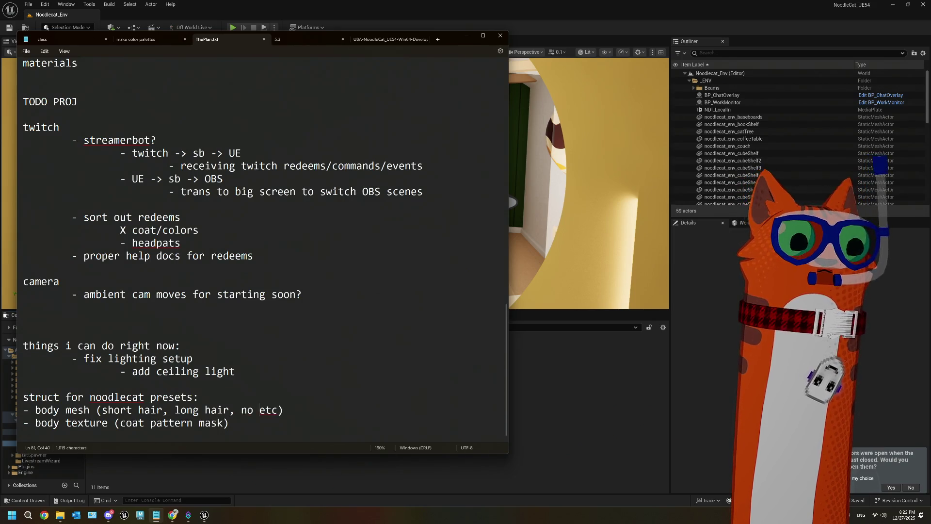
pyautogui.write(',')
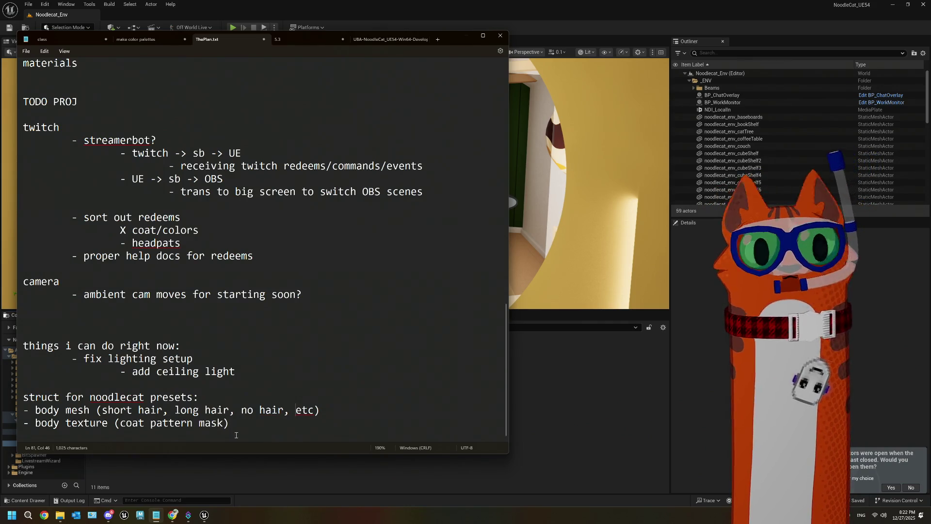
pyautogui.click(244, 422)
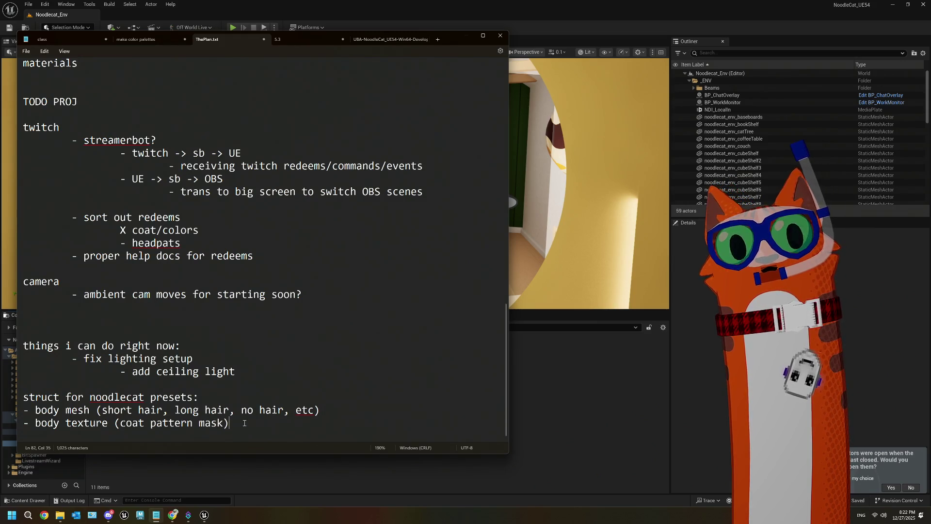
pyautogui.press('Return')
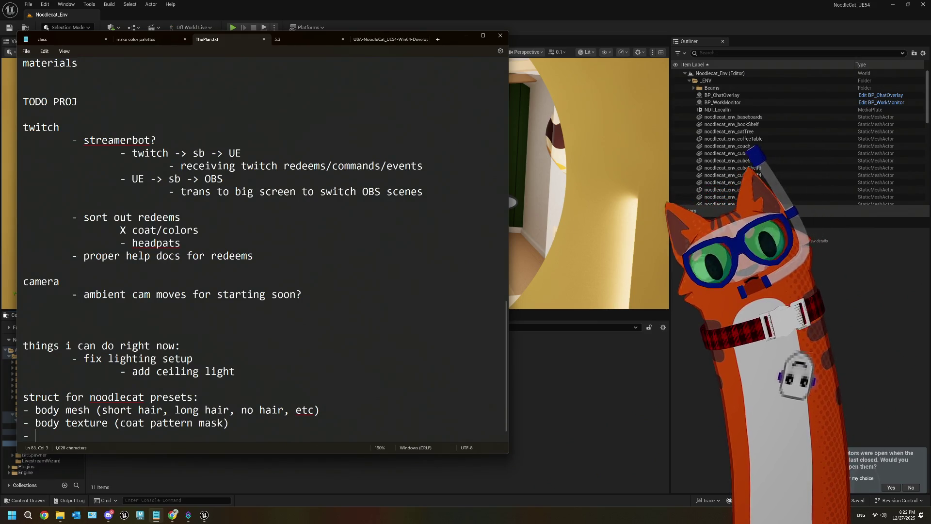
pyautogui.write('-')
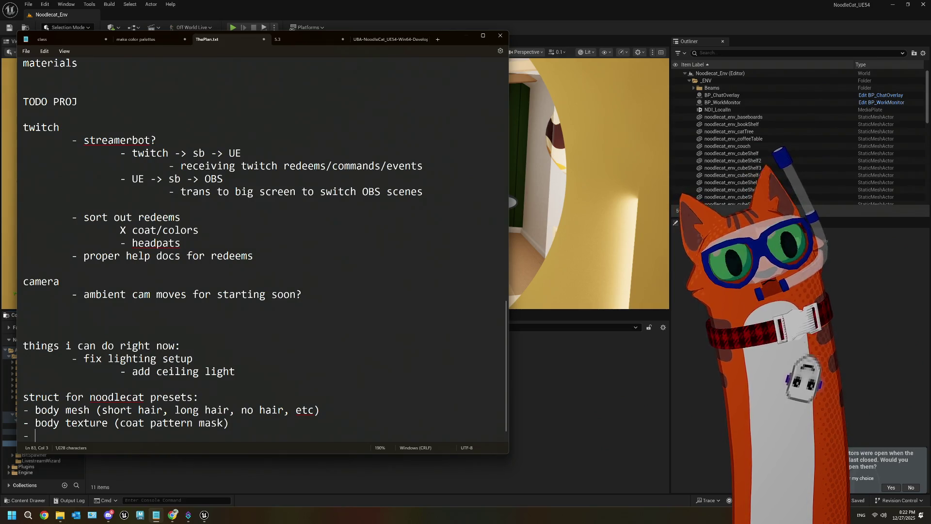
pyautogui.press('BackSpace')
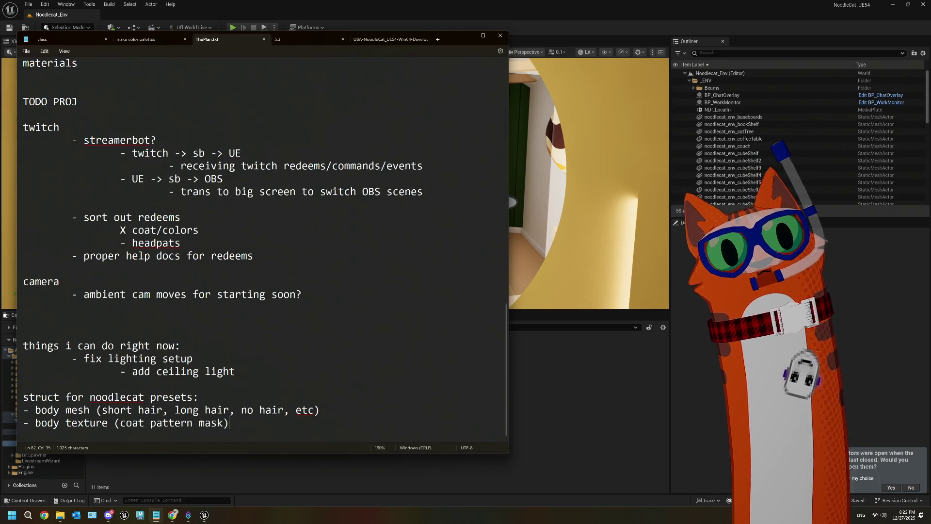
# - Add a '- long noodle texture (long mask)' item to the presets list, then minimize Notepad
pyautogui.write('and io')
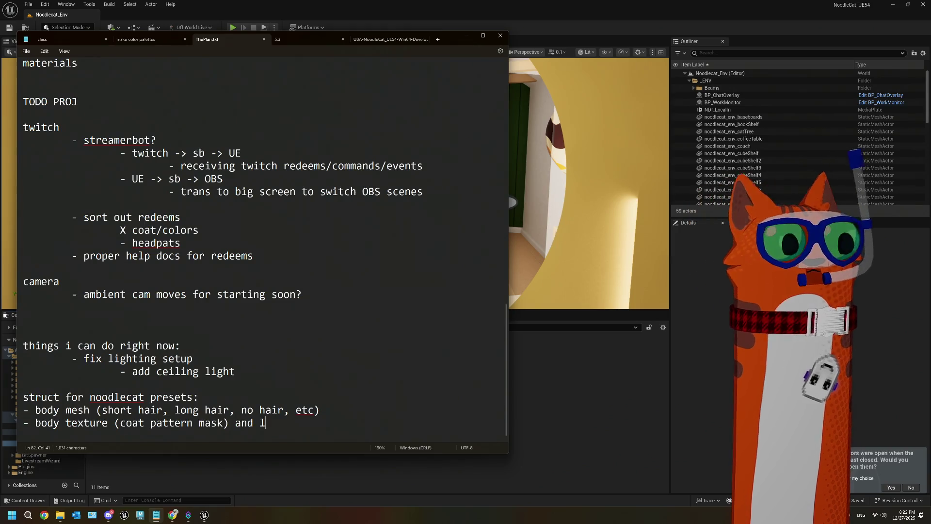
pyautogui.press('BackSpace')
pyautogui.press('BackSpace')
pyautogui.press('BackSpace')
pyautogui.press('BackSpace')
pyautogui.press('BackSpace')
pyautogui.press('BackSpace')
pyautogui.press('Return')
pyautogui.write('- lo')
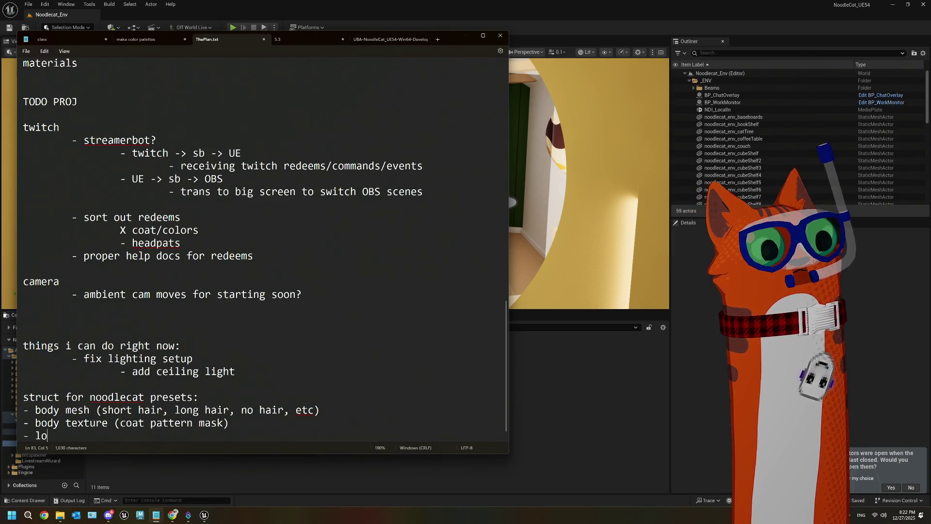
pyautogui.write('ng nooodle')
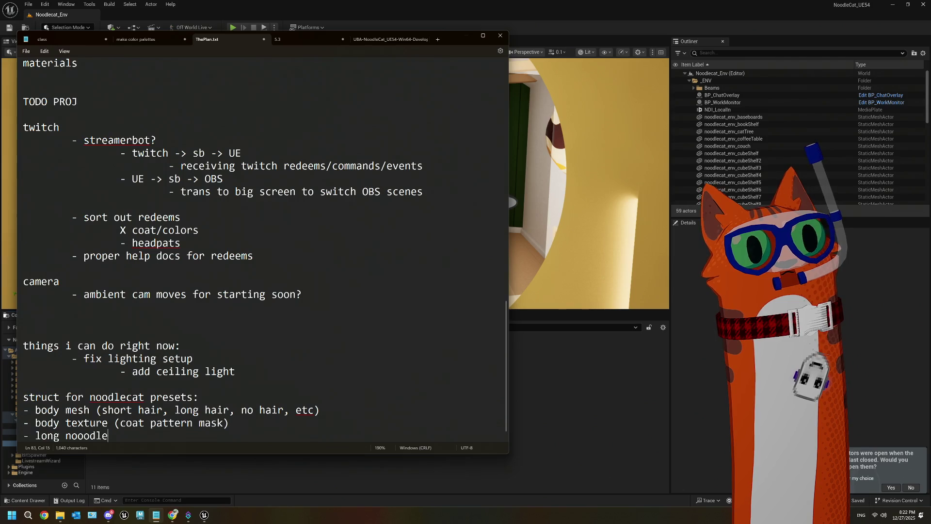
pyautogui.press('BackSpace')
pyautogui.press('BackSpace')
pyautogui.press('BackSpace')
pyautogui.press('BackSpace')
pyautogui.write('dle te')
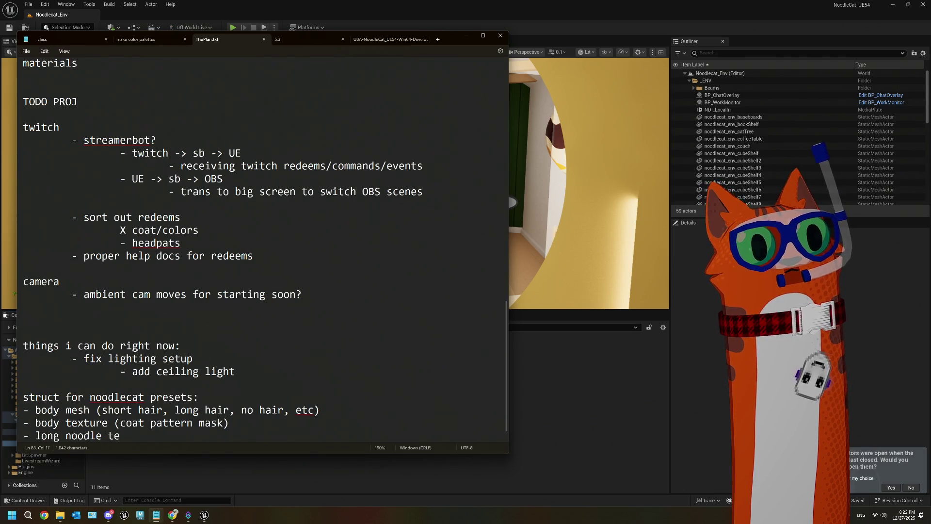
pyautogui.write('xture (')
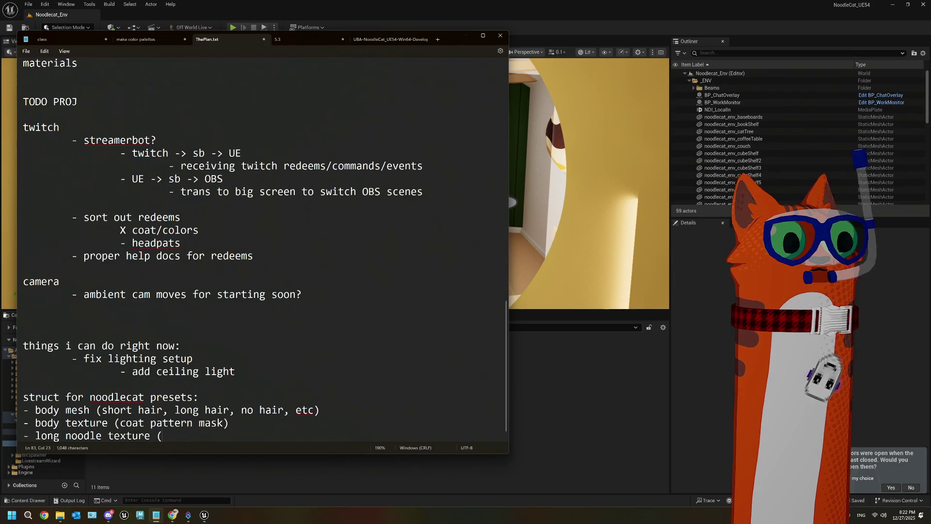
pyautogui.write('long a')
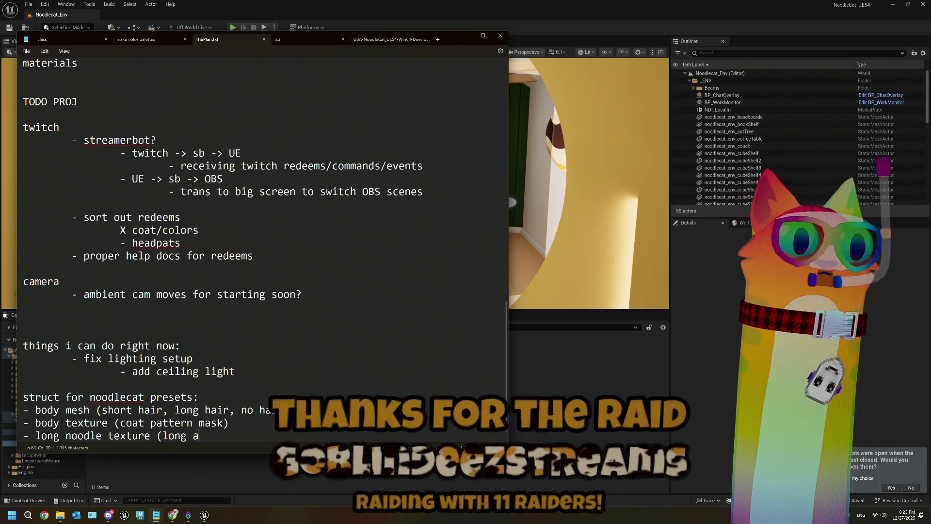
pyautogui.press('BackSpace')
pyautogui.write('mask')
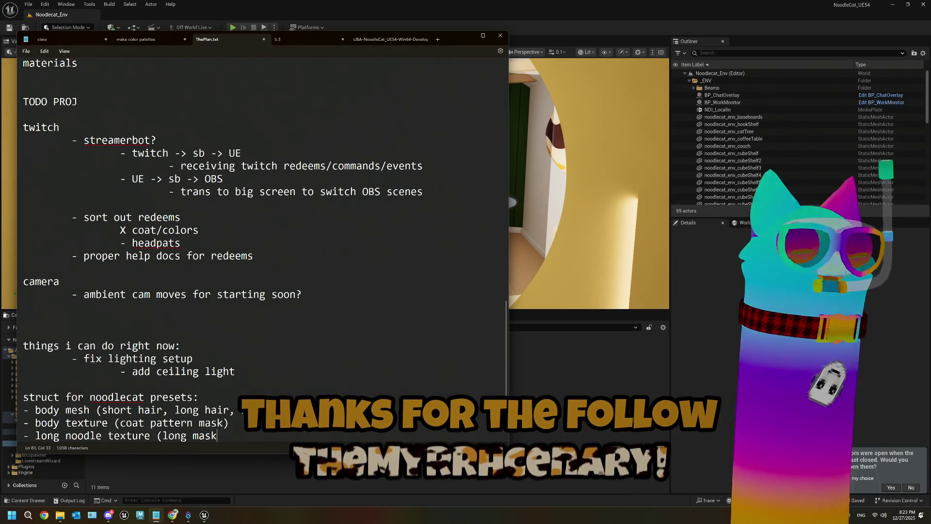
pyautogui.write(')')
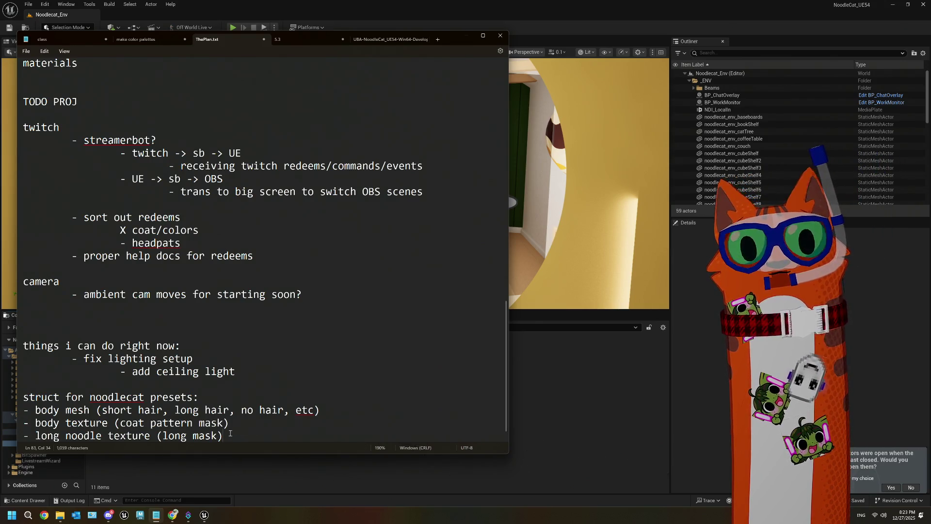
pyautogui.click(572, 414)
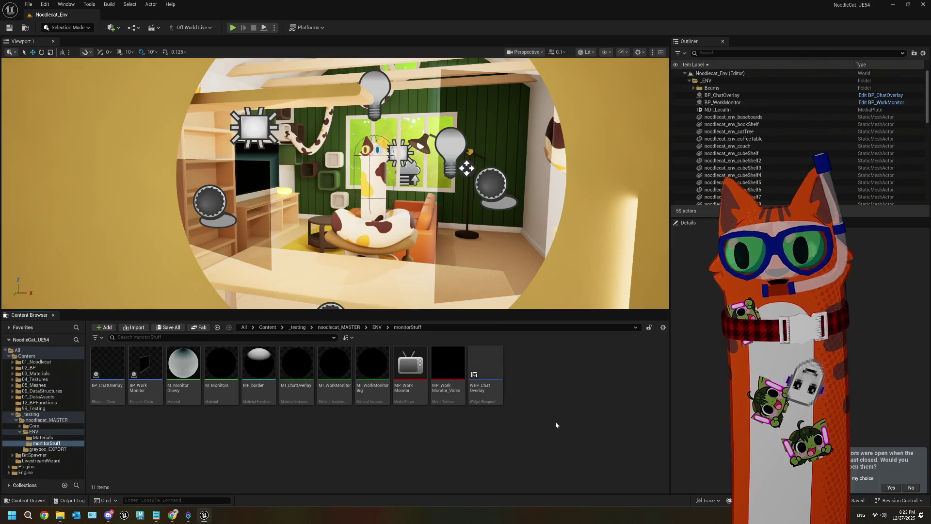
# - Decline reopening asset editors, enlarge the viewport and side panels, and look around the room
pyautogui.click(912, 488)
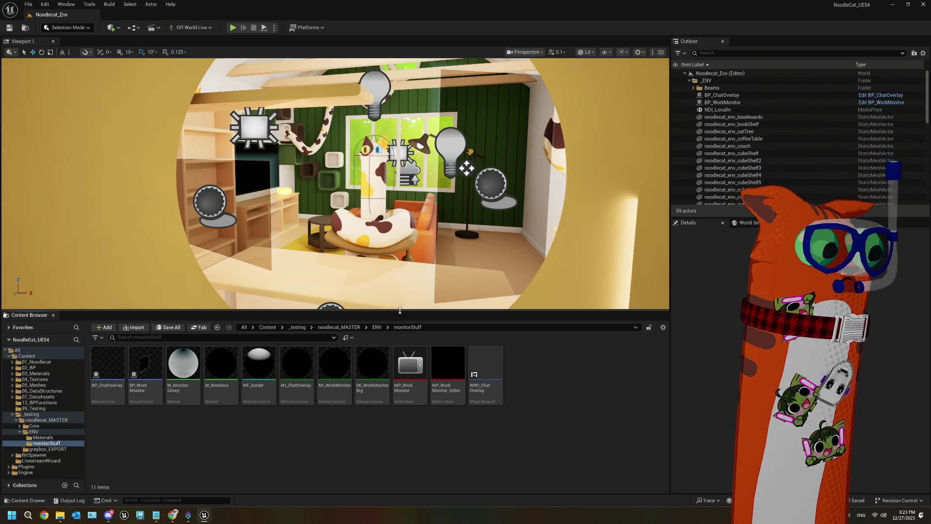
pyautogui.moveTo(399, 310); pyautogui.dragTo(400, 336)
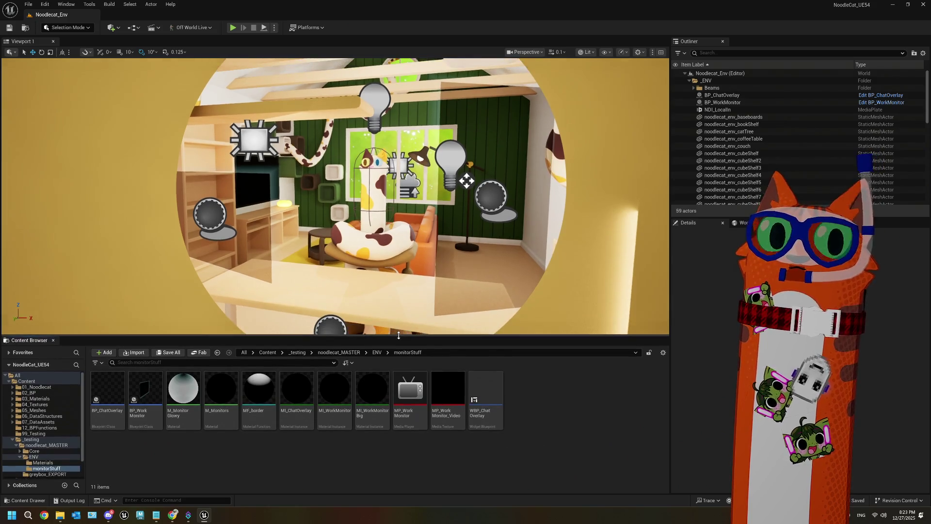
pyautogui.moveTo(671, 240); pyautogui.dragTo(648, 239)
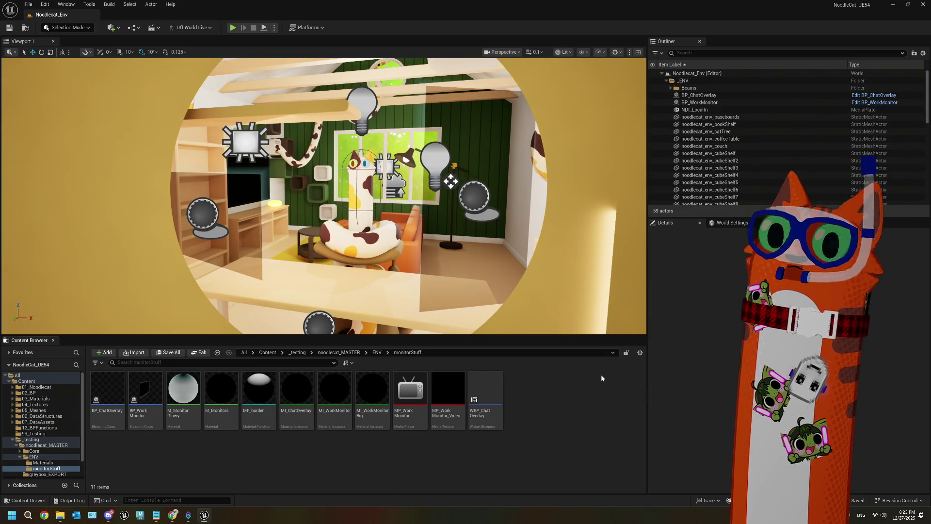
pyautogui.moveTo(541, 248)
pyautogui.mouseDown()
pyautogui.moveTo(645, 249)
pyautogui.moveTo(557, 253)
pyautogui.moveTo(621, 264)
pyautogui.moveTo(579, 264)
pyautogui.mouseUp()
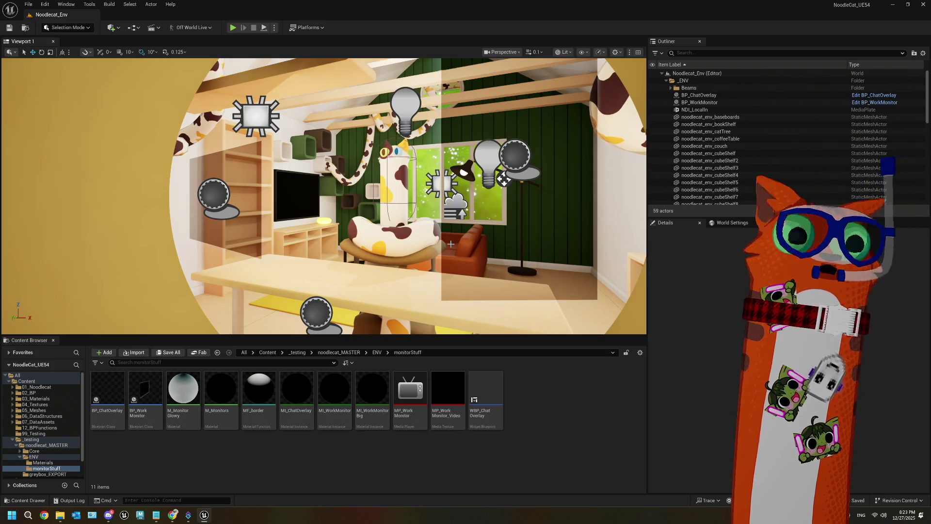
pyautogui.moveTo(461, 231)
pyautogui.mouseDown()
pyautogui.moveTo(451, 228)
pyautogui.moveTo(463, 223)
pyautogui.mouseUp()
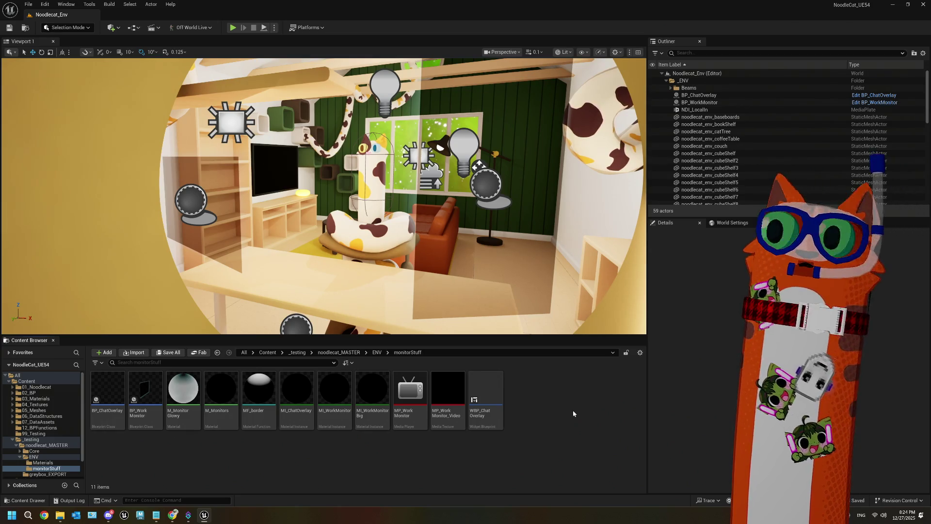
pyautogui.click(232, 27)
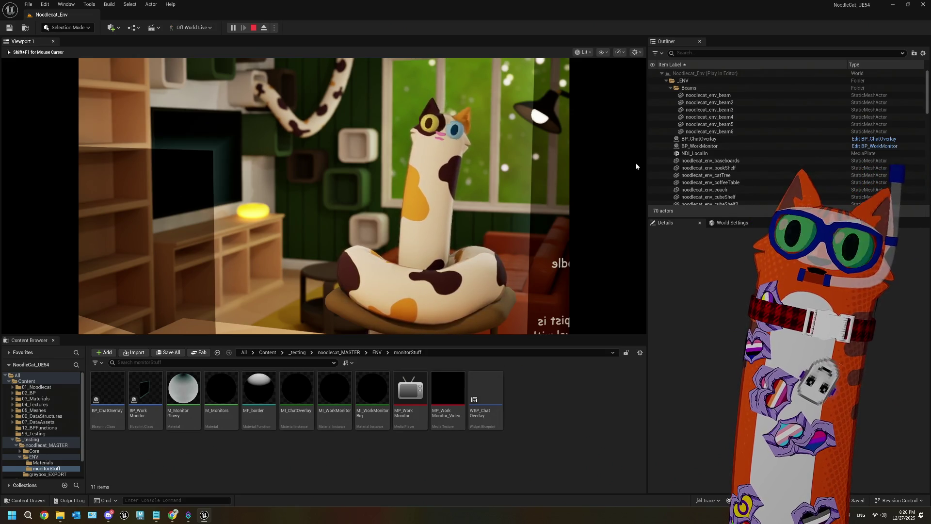
pyautogui.press('Escape')
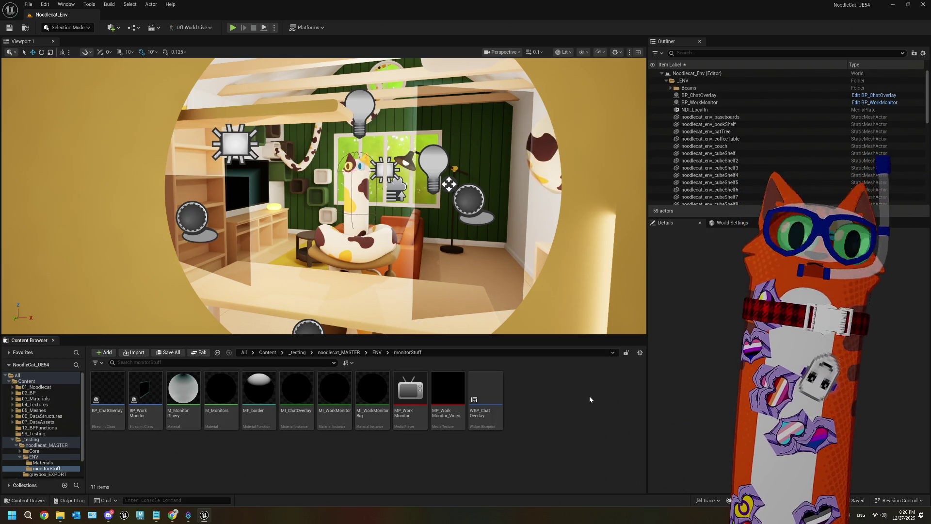
# - Fly the camera toward the cube shelves and TV wall, ending near the pink arcade cabinet
pyautogui.moveTo(369, 184); pyautogui.dragTo(373, 146)
pyautogui.moveTo(510, 206)
pyautogui.mouseDown()
pyautogui.moveTo(485, 194)
pyautogui.moveTo(500, 167)
pyautogui.moveTo(478, 155)
pyautogui.moveTo(511, 159)
pyautogui.moveTo(505, 173)
pyautogui.moveTo(497, 160)
pyautogui.mouseUp()
pyautogui.moveTo(329, 240); pyautogui.dragTo(233, 240)
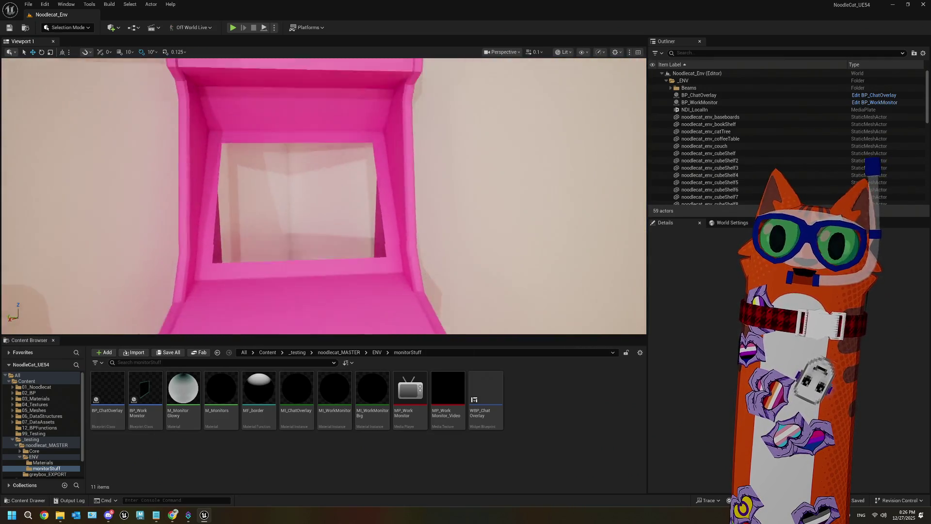
pyautogui.press('s')
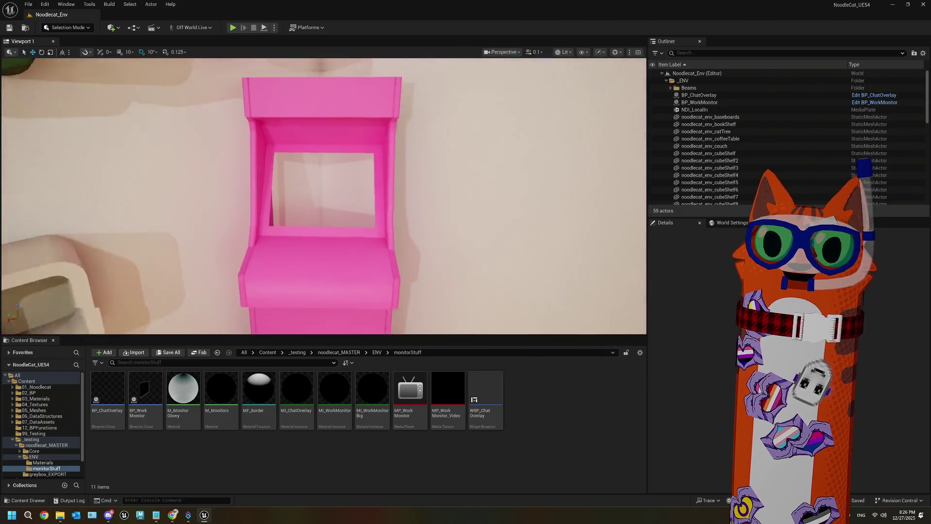
# - Move the camera along the wall to the desk and snake, then play the level and type 'stat fps'
pyautogui.press('s')
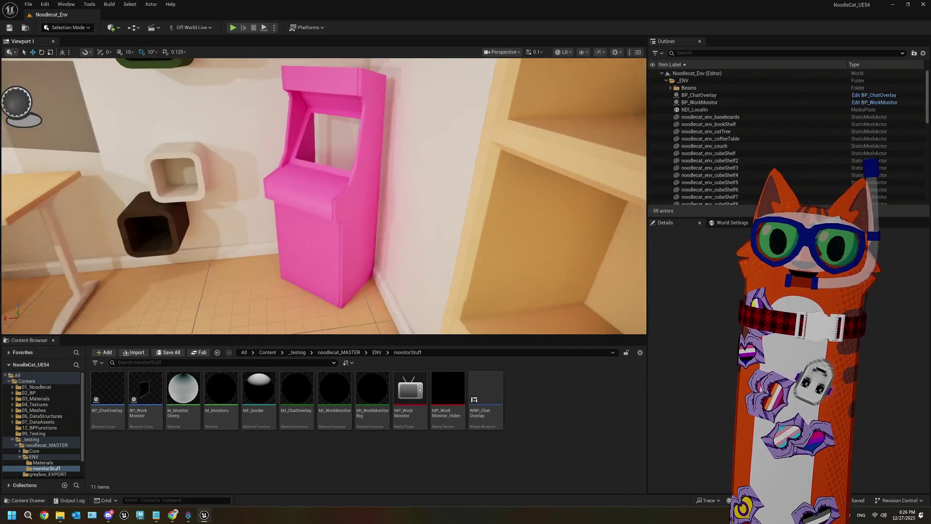
pyautogui.press('a')
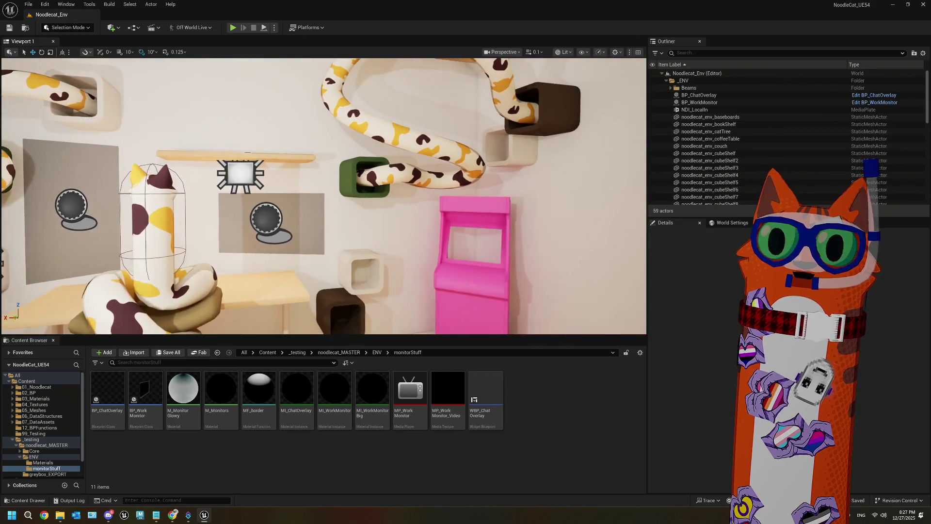
pyautogui.press('a')
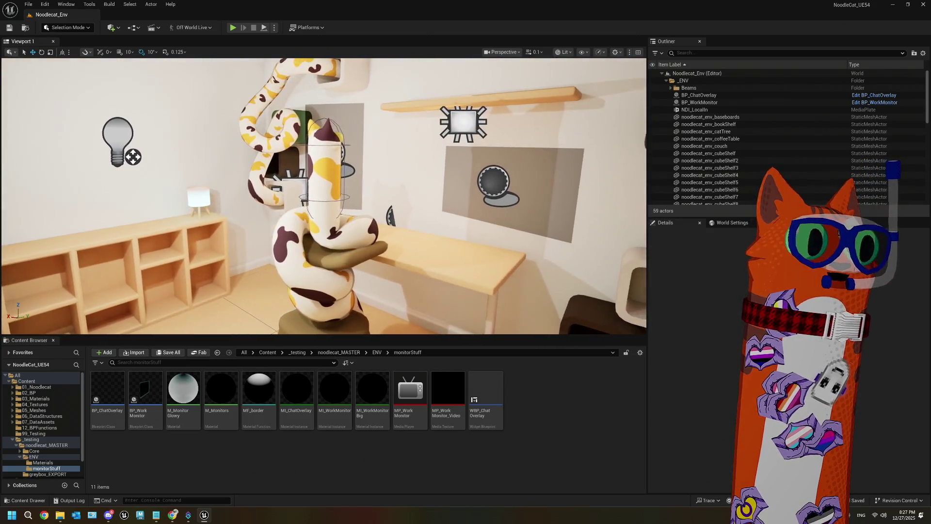
pyautogui.press('w')
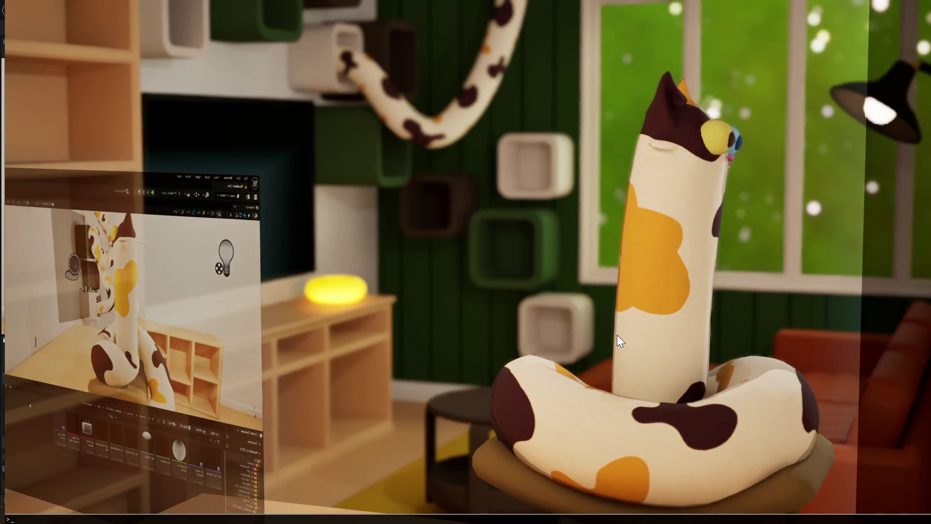
pyautogui.write('stat fps')
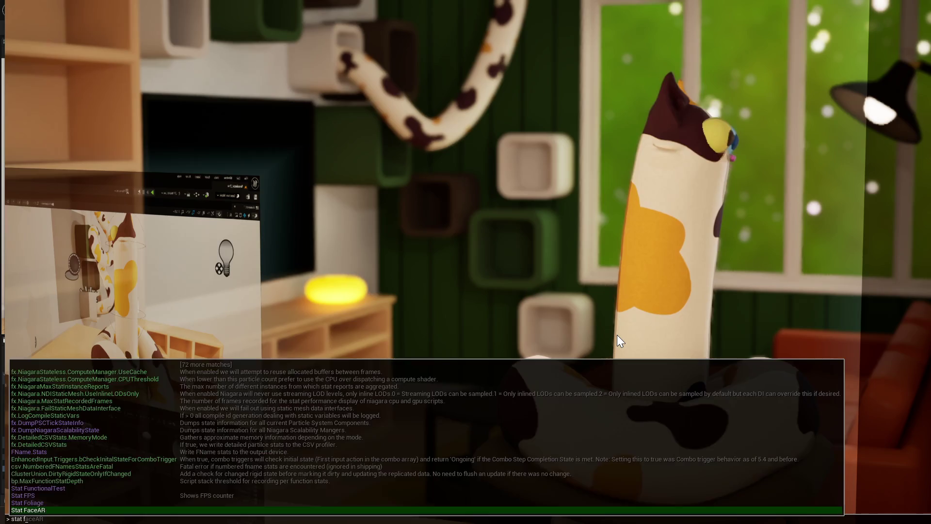
# - Show the frame-rate counter, stop playing, and bring ThePlan.txt back in front
pyautogui.press('Return')
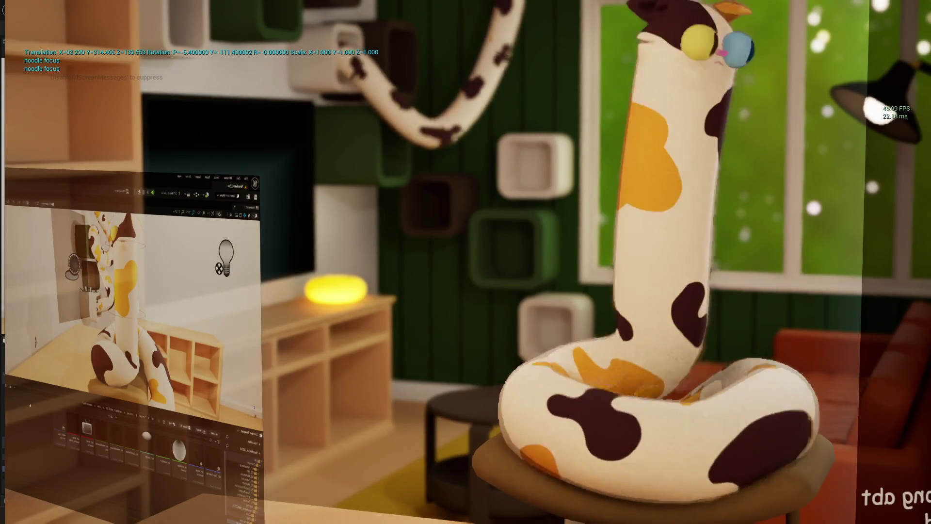
pyautogui.press('Escape')
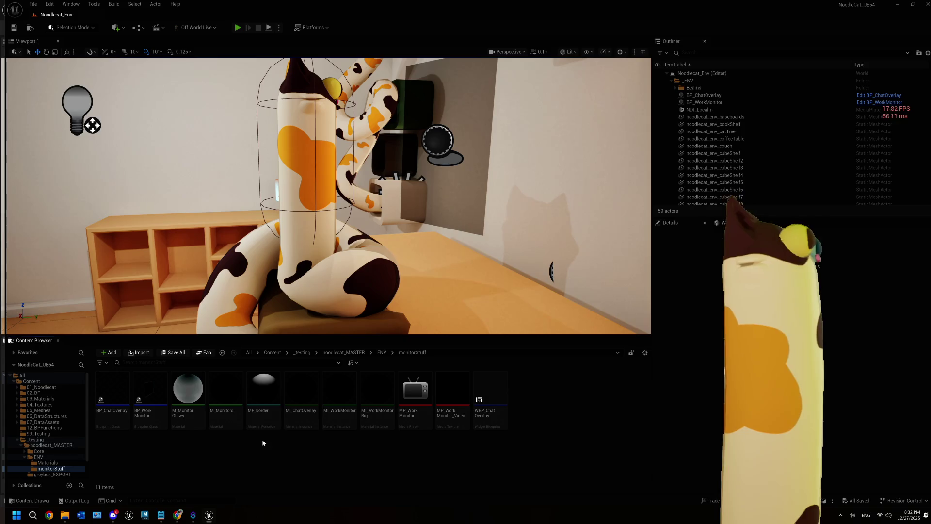
pyautogui.click(160, 517)
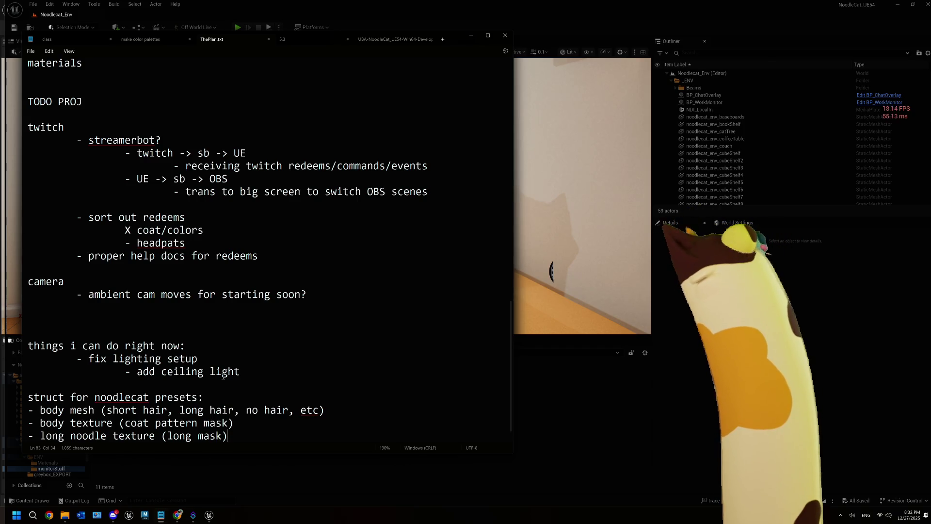
# - Bring the Unreal Editor back in front of Notepad and show the noodlecat_MASTER folder contents
pyautogui.click(575, 419)
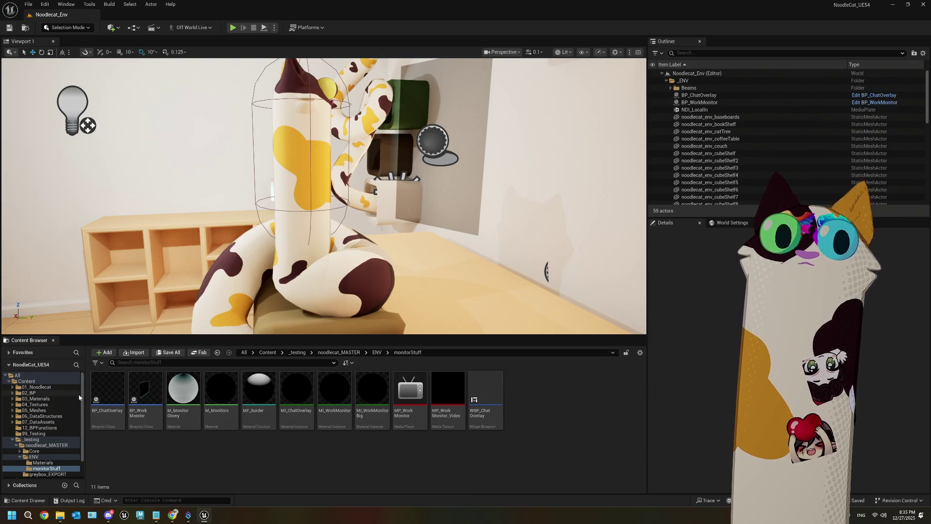
pyautogui.click(38, 445)
# - Open the PPM_Stencil material from the Core > PP folder
pyautogui.click(145, 397)
pyautogui.doubleClick(109, 391)
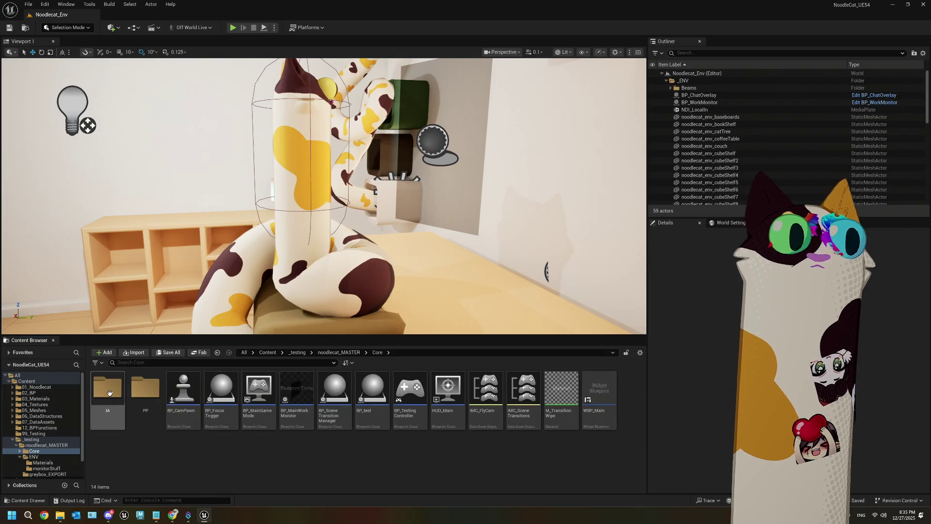
pyautogui.doubleClick(145, 390)
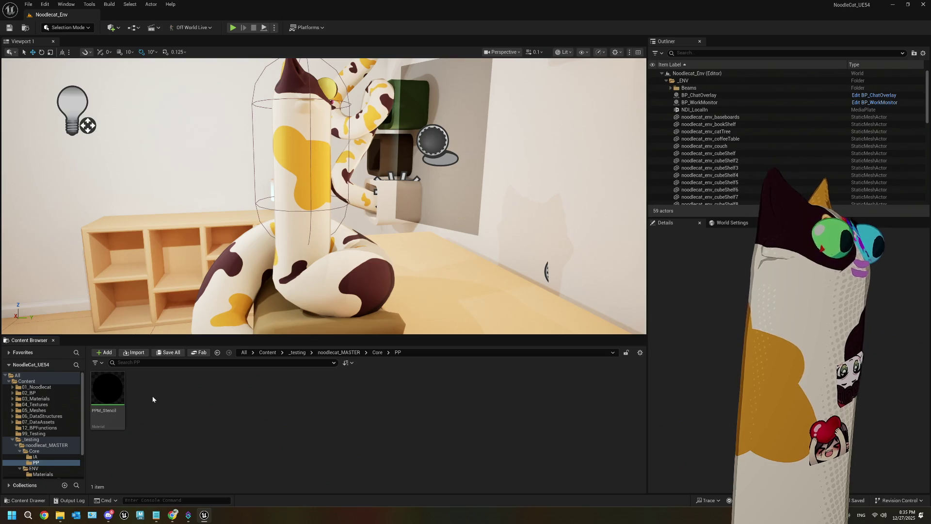
pyautogui.doubleClick(106, 390)
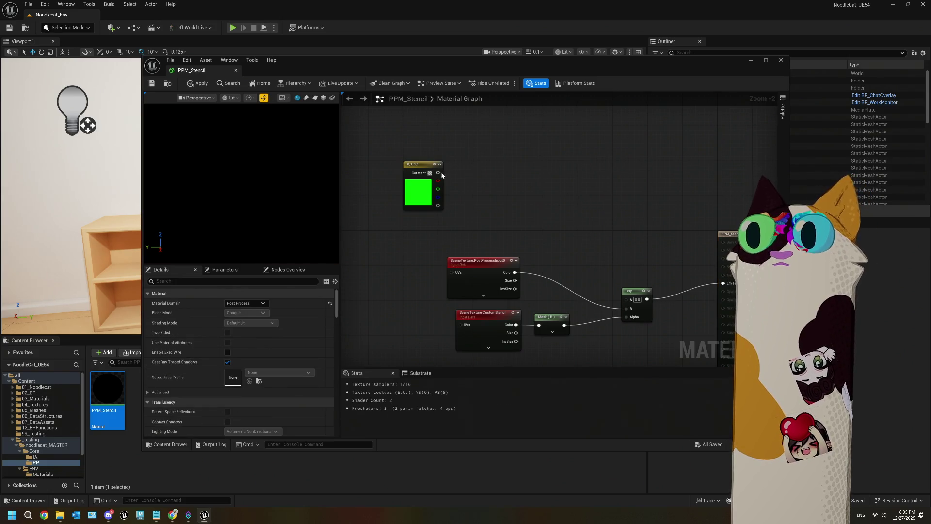
# - Wire the green constant's RGB into Lerp A, apply, close the material, and play the level
pyautogui.moveTo(437, 205); pyautogui.dragTo(626, 299)
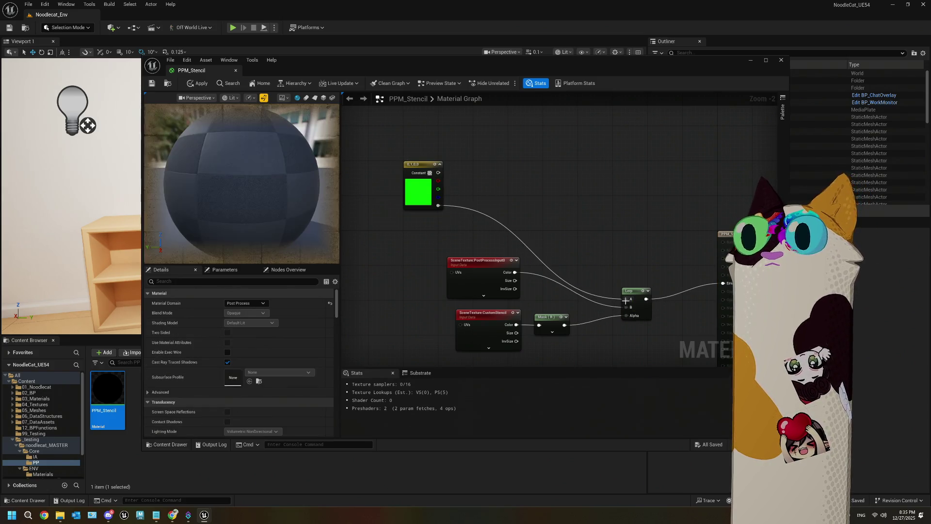
pyautogui.moveTo(438, 172); pyautogui.dragTo(626, 299)
pyautogui.click(152, 82)
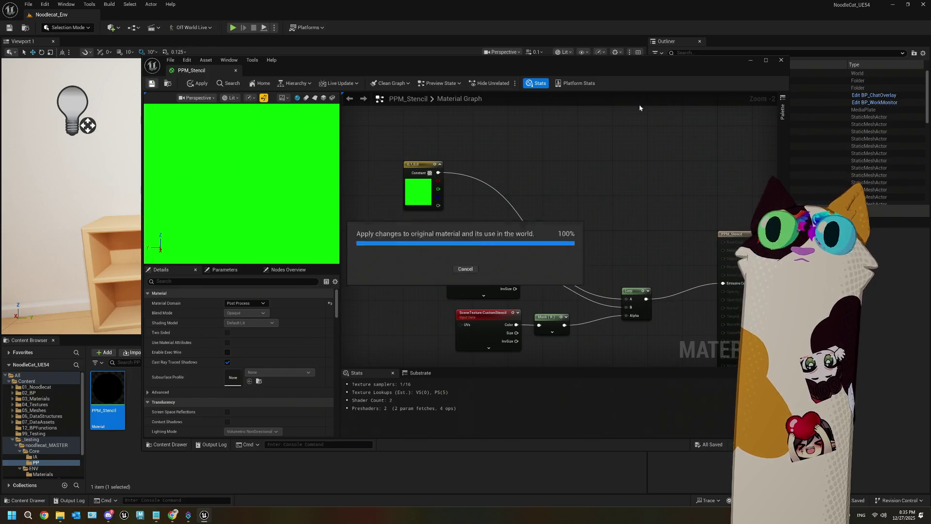
pyautogui.click(750, 60)
pyautogui.click(233, 28)
pyautogui.click(632, 164)
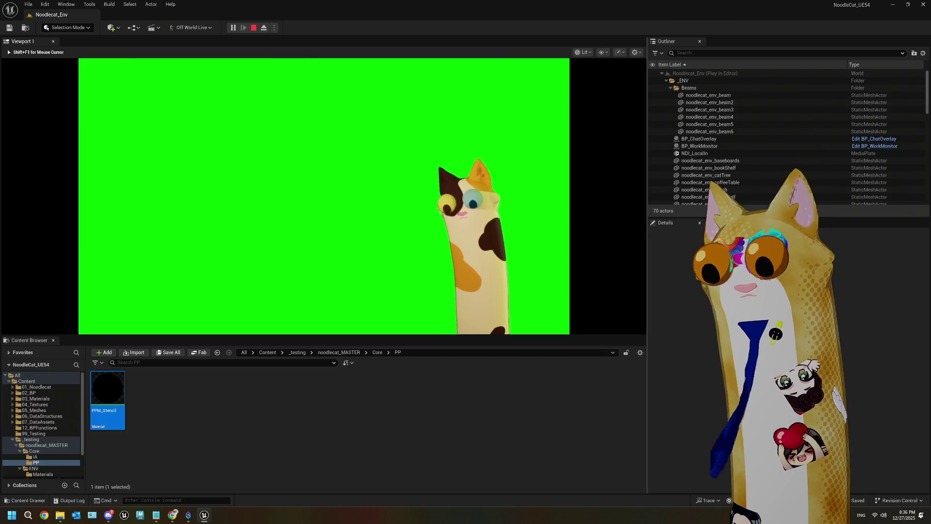
# - Stop the Play In Editor session after checking the green-screen stencil result
pyautogui.press('Escape')
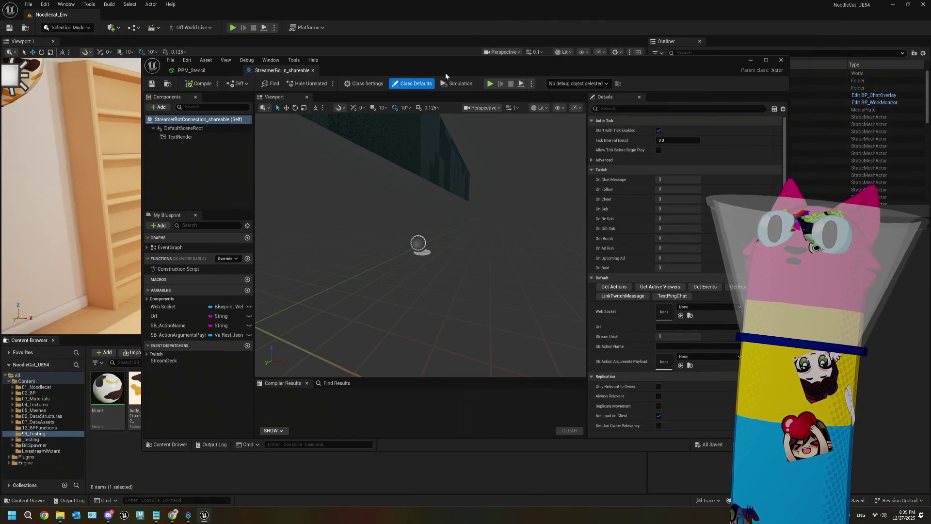
# - Open the StreamerBotConnection_shareable EventGraph in a maximised blueprint editor
pyautogui.moveTo(446, 77); pyautogui.dragTo(314, 39)
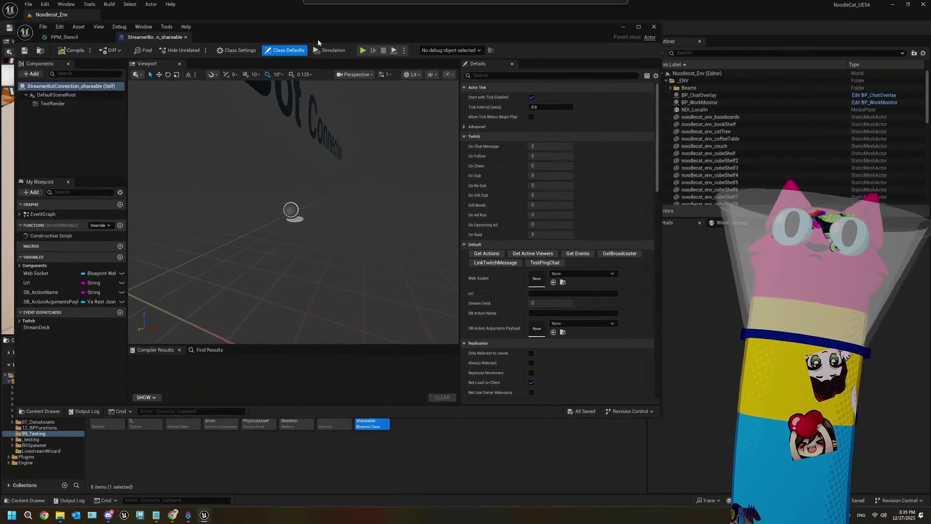
pyautogui.moveTo(317, 205); pyautogui.dragTo(317, 204)
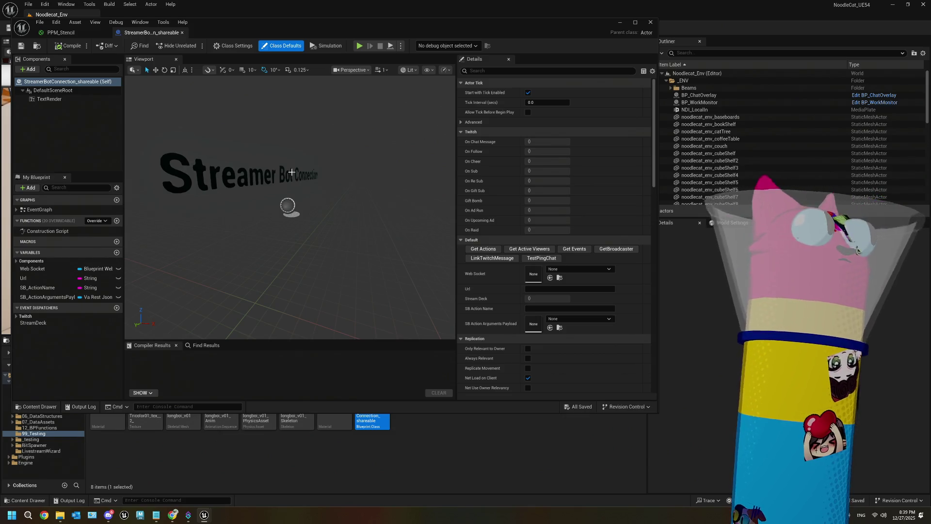
pyautogui.doubleClick(39, 209)
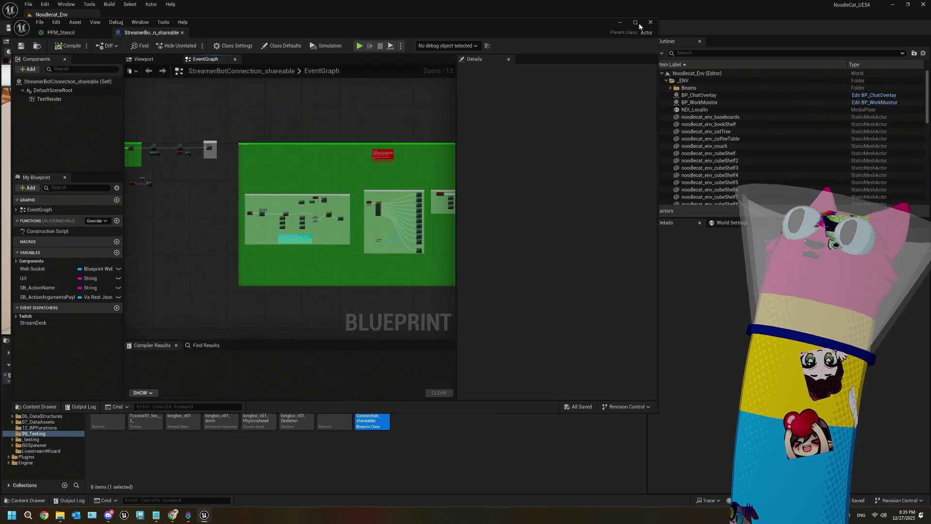
pyautogui.click(635, 23)
# - Bring the Connect To Web Socket Server section into view and inspect the Url variable's details
pyautogui.moveTo(197, 207); pyautogui.dragTo(372, 247)
pyautogui.scroll(11, 336, 166)
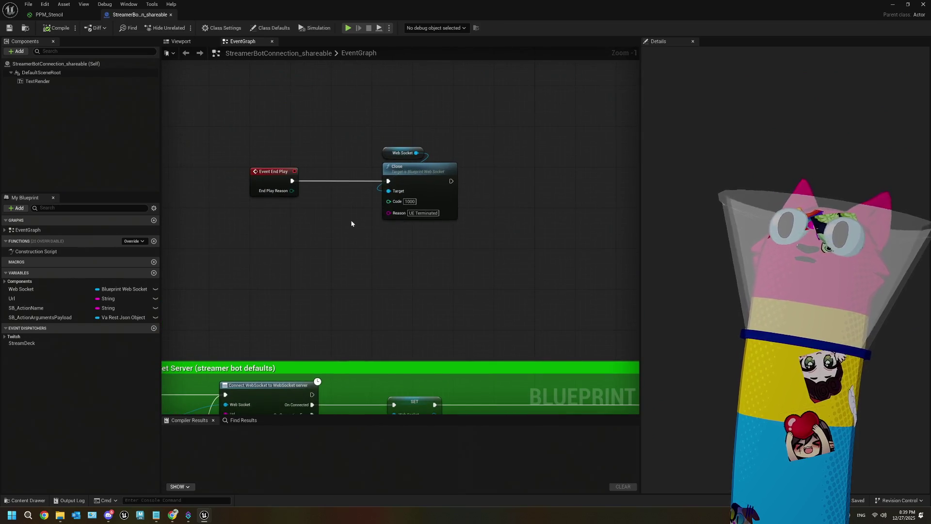
pyautogui.scroll(1, 354, 215)
pyautogui.scroll(-2, 362, 212)
pyautogui.moveTo(352, 243); pyautogui.dragTo(354, 239)
pyautogui.moveTo(360, 272); pyautogui.dragTo(286, 258)
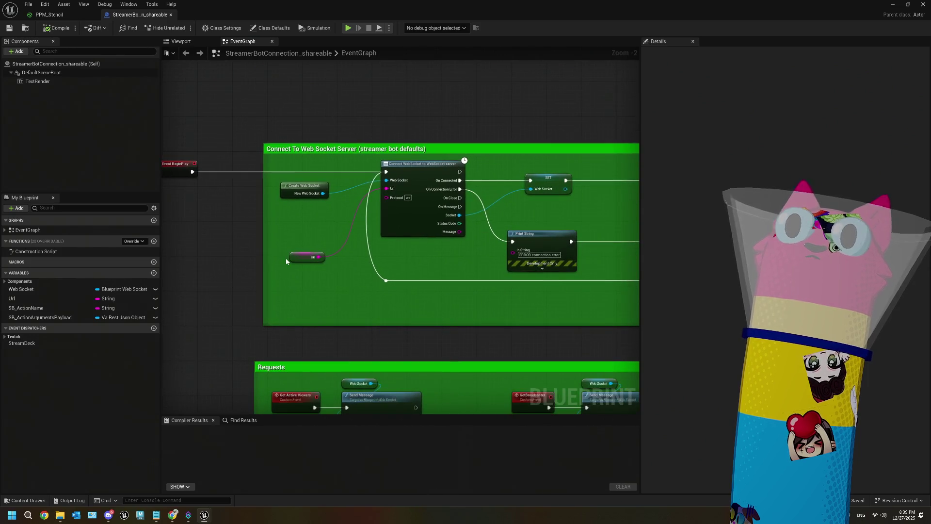
pyautogui.scroll(2, 287, 258)
pyautogui.moveTo(439, 262); pyautogui.dragTo(414, 254)
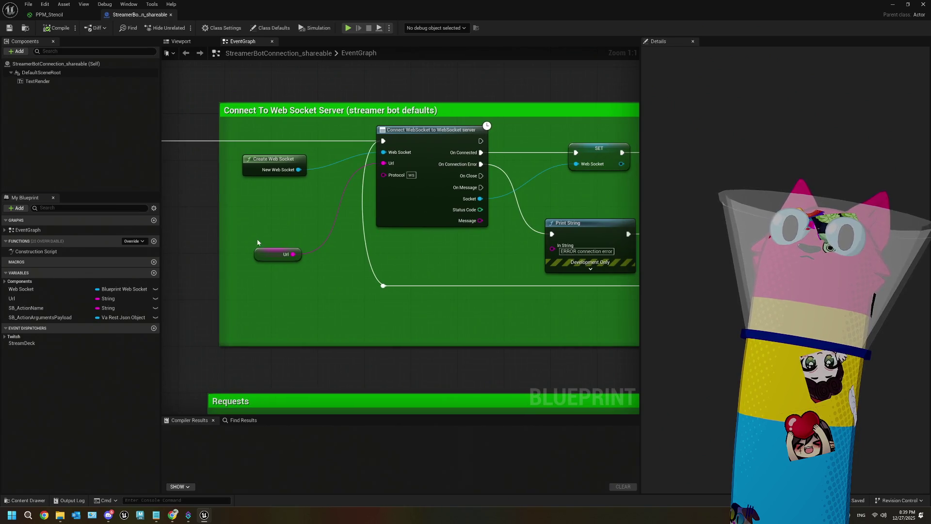
pyautogui.click(271, 253)
pyautogui.click(53, 298)
pyautogui.scroll(-3, 310, 258)
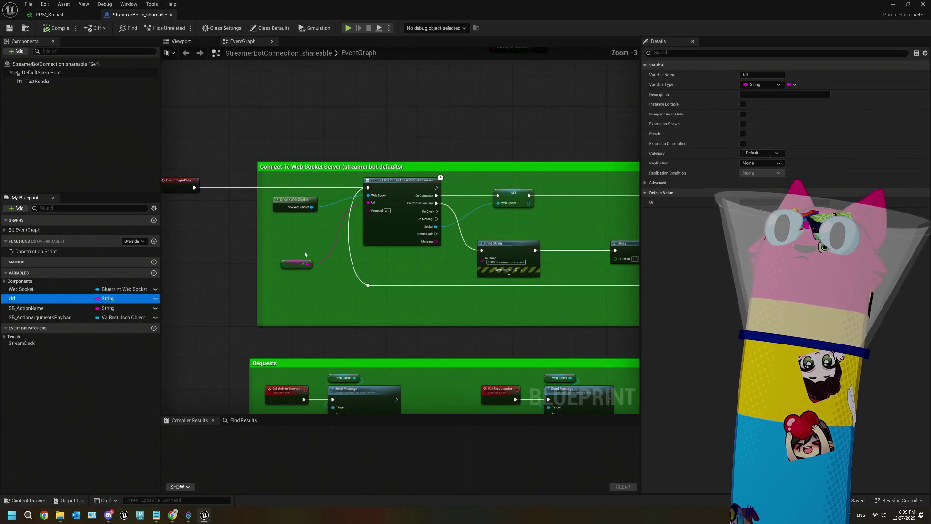
# - Move the Url getter up beside Create Web Socket and select the connection-error Print String
pyautogui.moveTo(306, 281); pyautogui.dragTo(250, 244)
pyautogui.scroll(2, 414, 227)
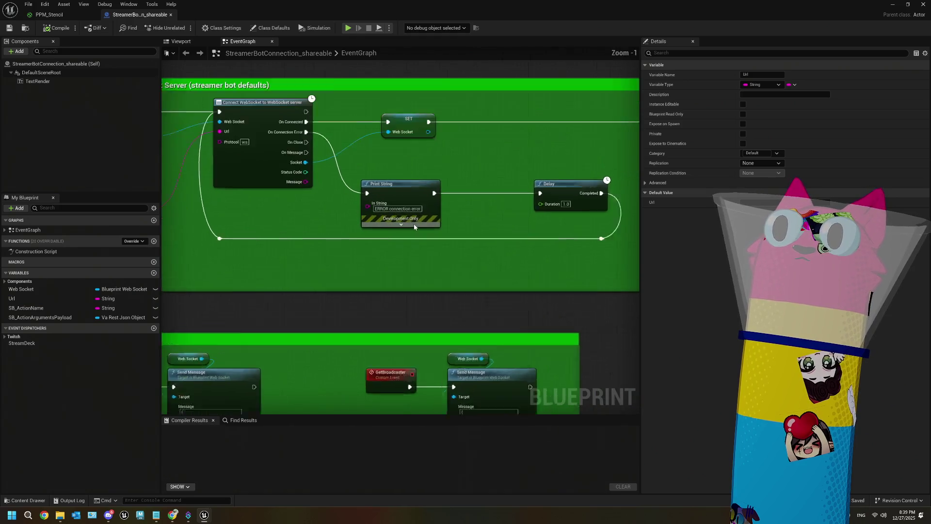
pyautogui.scroll(1, 414, 226)
pyautogui.scroll(-1, 319, 213)
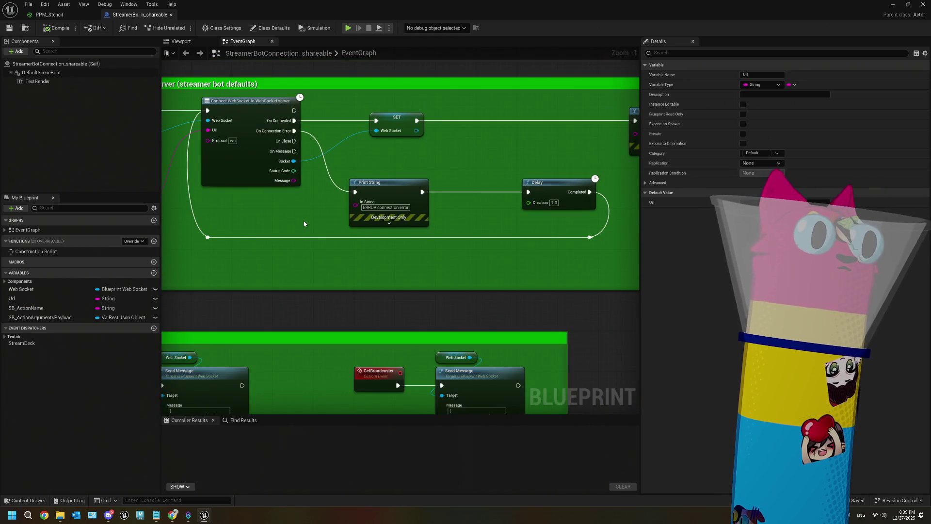
pyautogui.moveTo(288, 218); pyautogui.dragTo(414, 214)
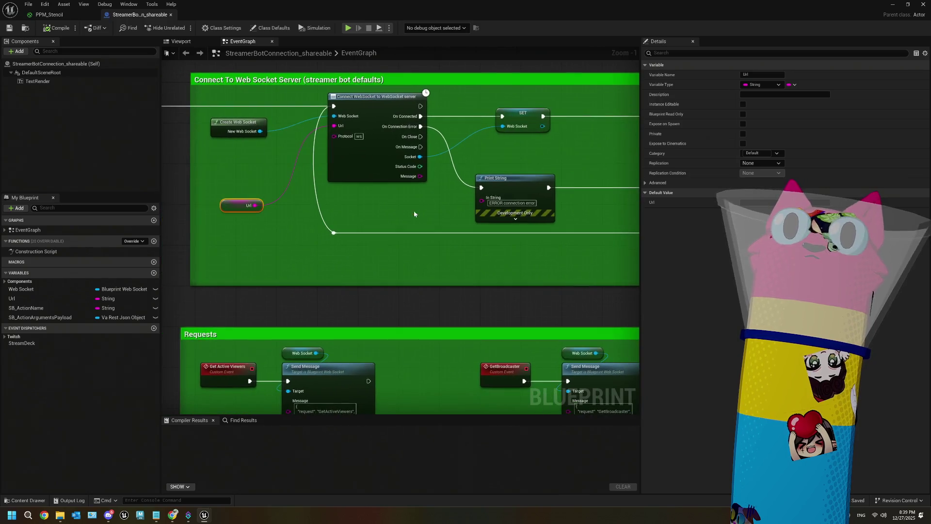
pyautogui.moveTo(260, 215); pyautogui.dragTo(263, 163)
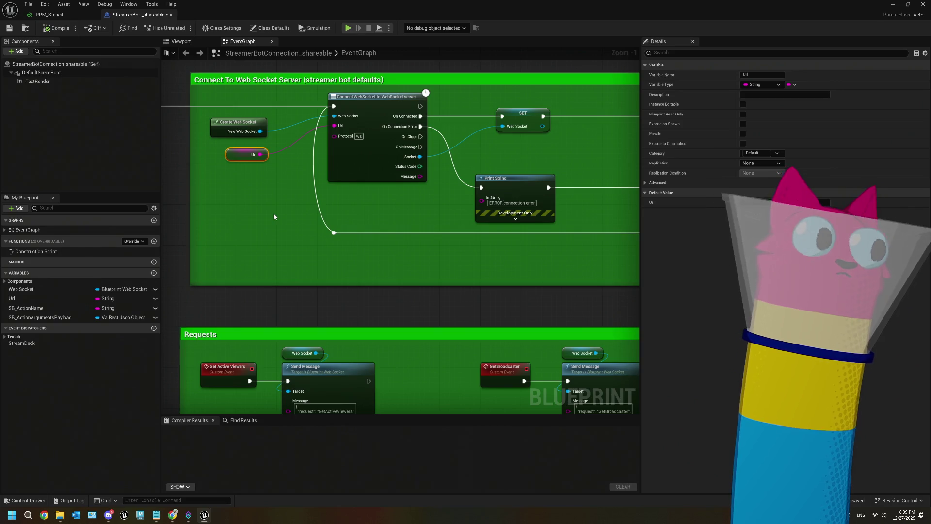
pyautogui.scroll(-2, 274, 216)
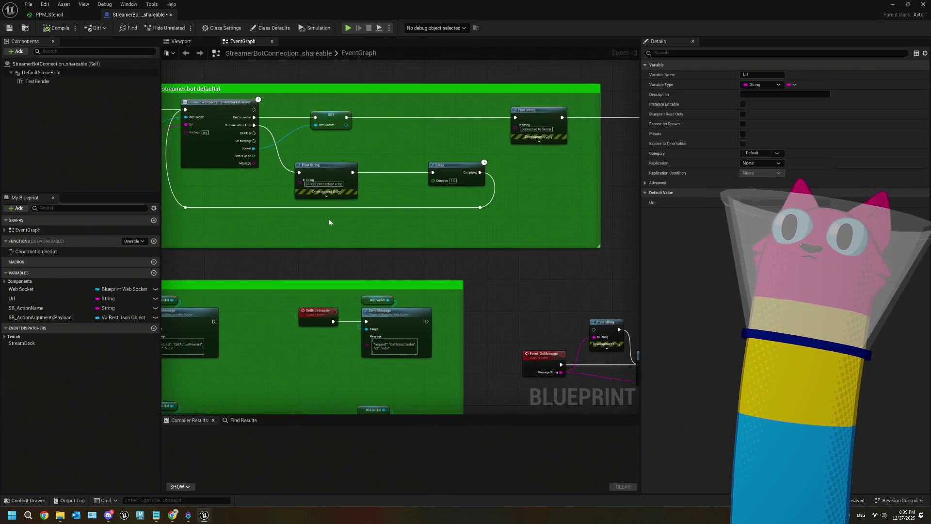
pyautogui.click(321, 164)
pyautogui.scroll(2, 340, 146)
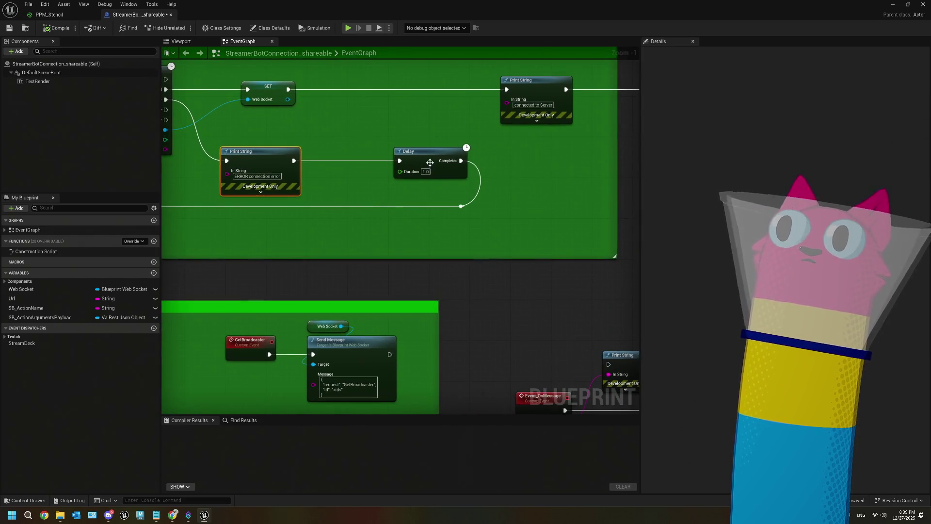
pyautogui.rightClick(505, 191)
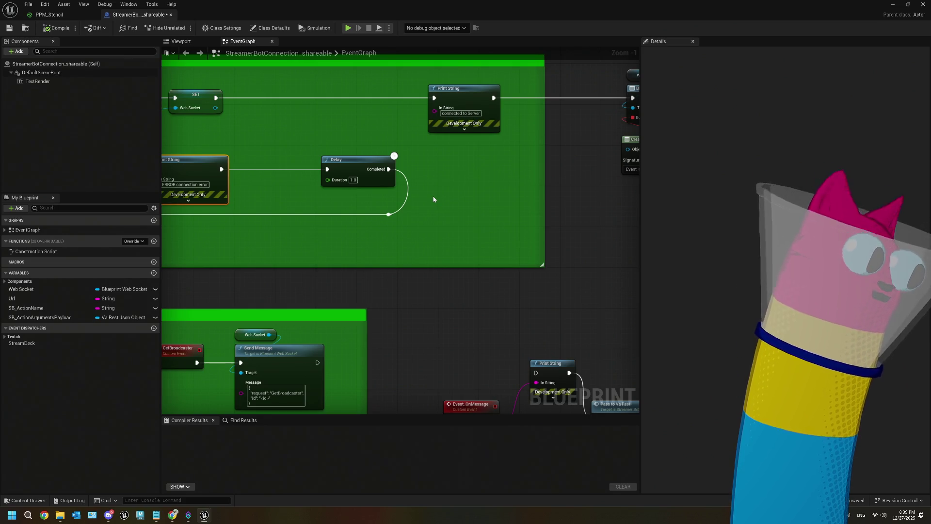
pyautogui.scroll(-2, 488, 184)
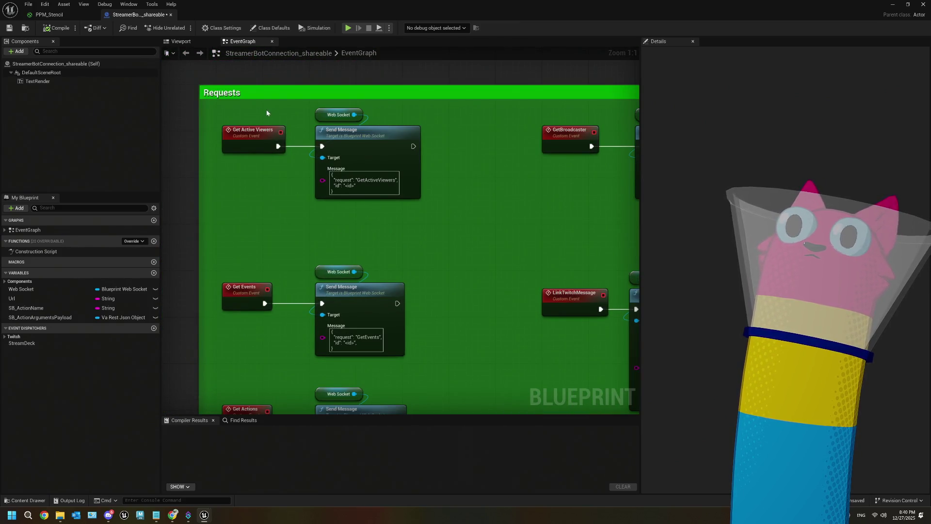
# - Select and review the Get Active Viewers, Get Events, Get Actions and DoAction request nodes
pyautogui.moveTo(248, 115); pyautogui.dragTo(387, 243)
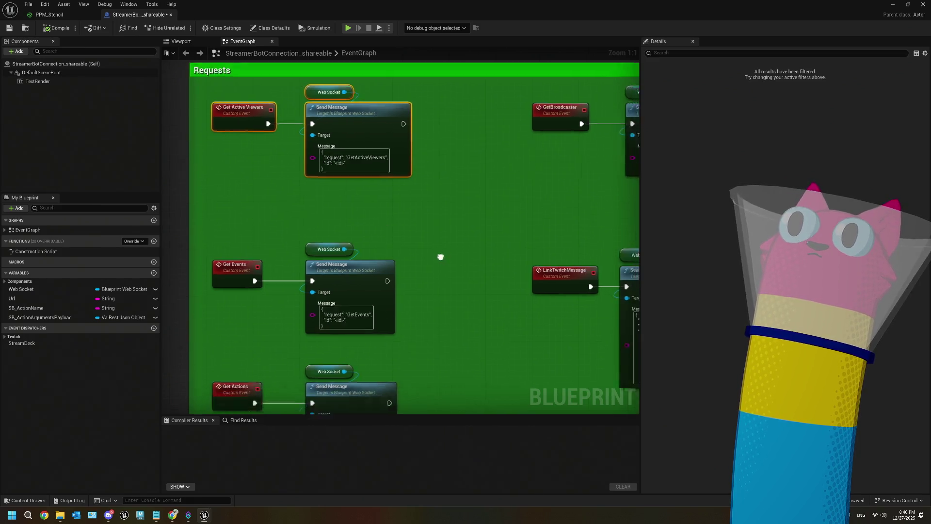
pyautogui.moveTo(199, 152)
pyautogui.mouseDown()
pyautogui.moveTo(382, 299)
pyautogui.moveTo(388, 272)
pyautogui.mouseUp()
pyautogui.scroll(-2, 402, 311)
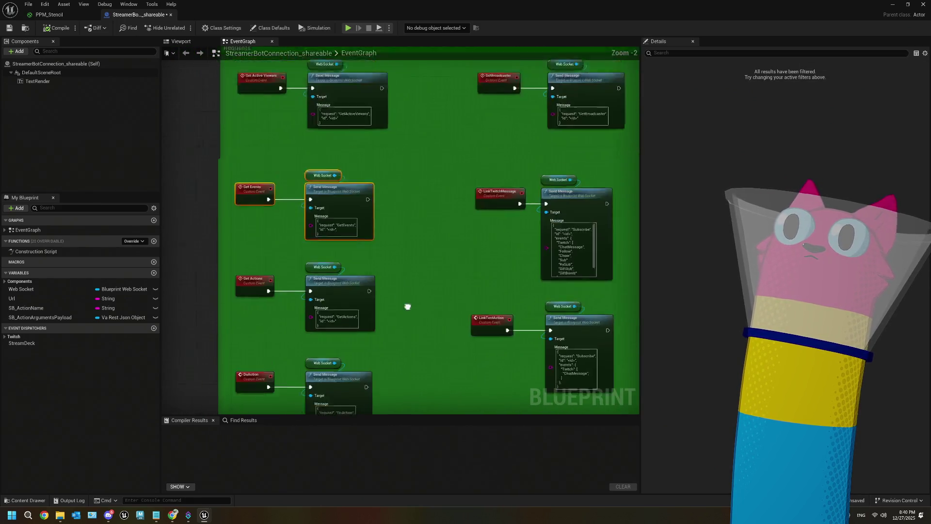
pyautogui.moveTo(246, 193); pyautogui.dragTo(341, 270)
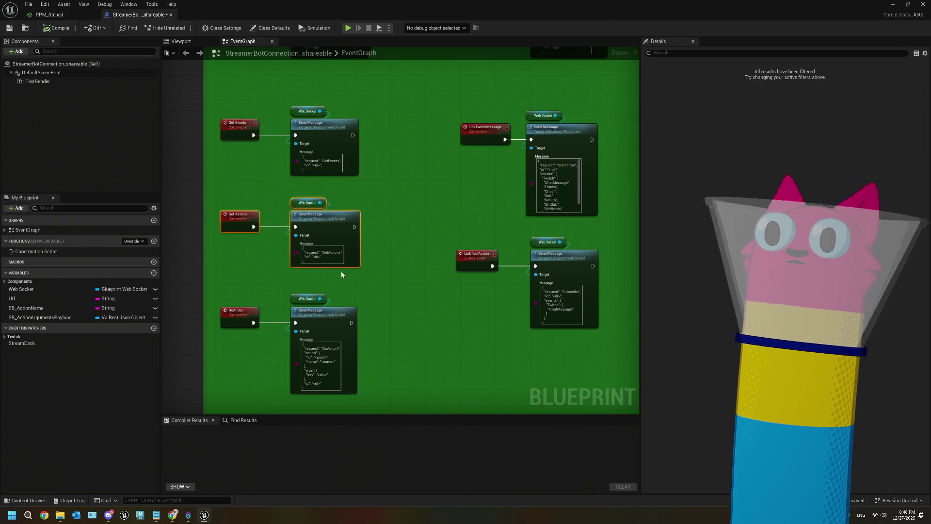
pyautogui.scroll(-1, 341, 270)
pyautogui.scroll(3, 357, 287)
pyautogui.moveTo(223, 181); pyautogui.dragTo(405, 333)
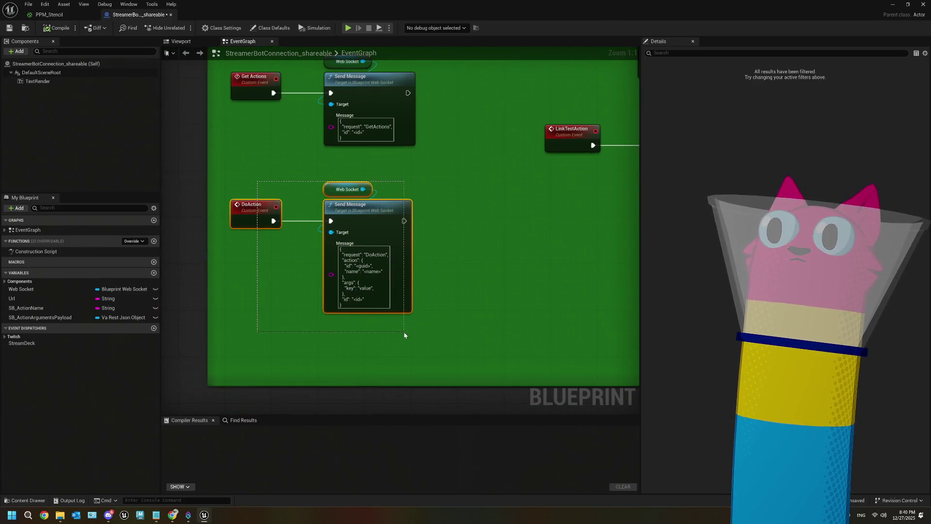
pyautogui.scroll(-3, 513, 291)
# - Survey the remaining requests and Connect To Web Socket Server group, then center the Event_OnMessage handler
pyautogui.moveTo(514, 291); pyautogui.dragTo(373, 297)
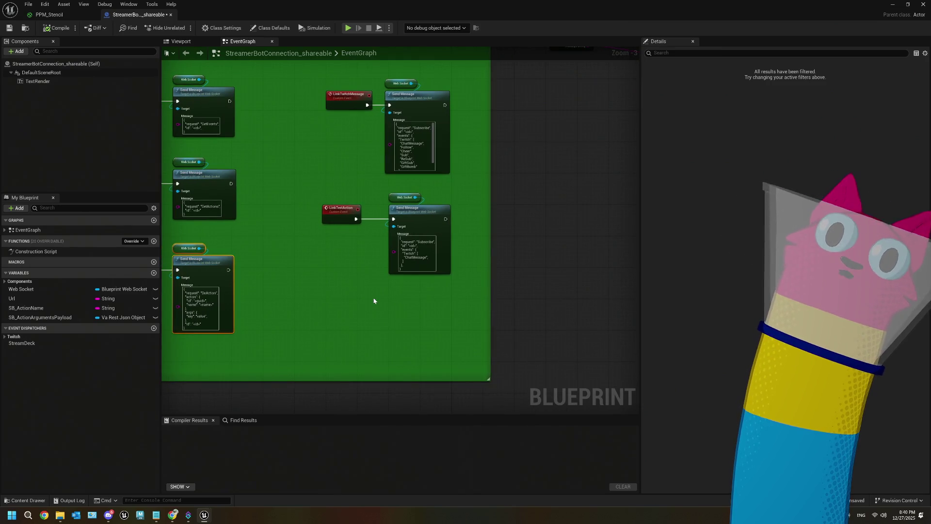
pyautogui.moveTo(341, 139); pyautogui.dragTo(341, 276)
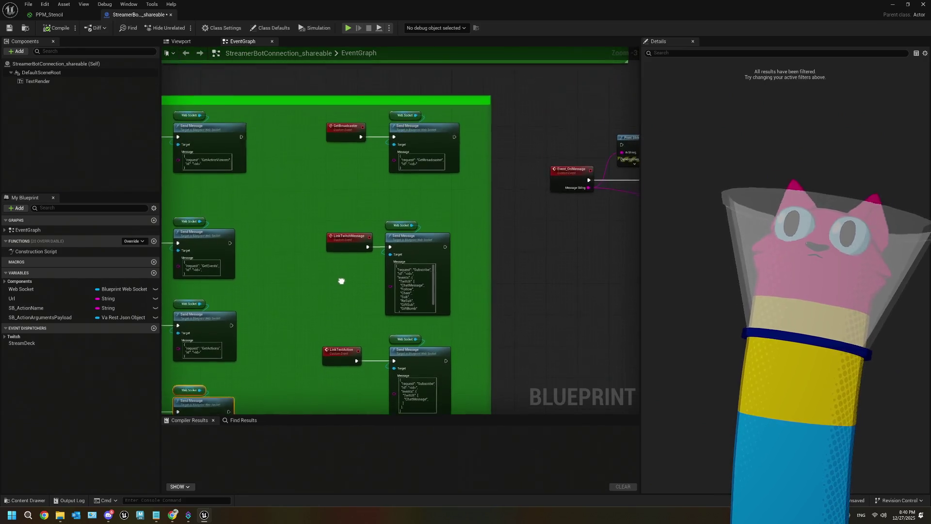
pyautogui.scroll(3, 368, 228)
pyautogui.moveTo(367, 228)
pyautogui.mouseDown()
pyautogui.moveTo(394, 219)
pyautogui.moveTo(339, 210)
pyautogui.mouseUp()
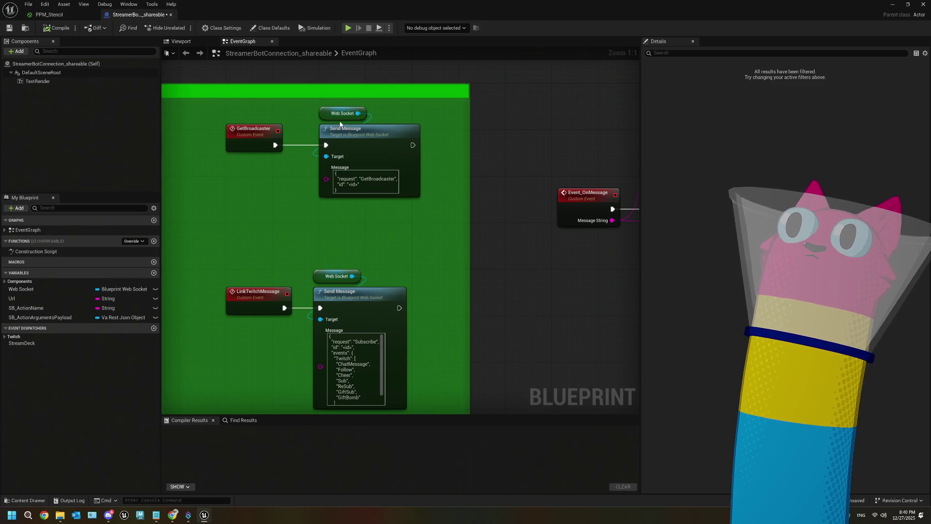
pyautogui.scroll(-5, 383, 229)
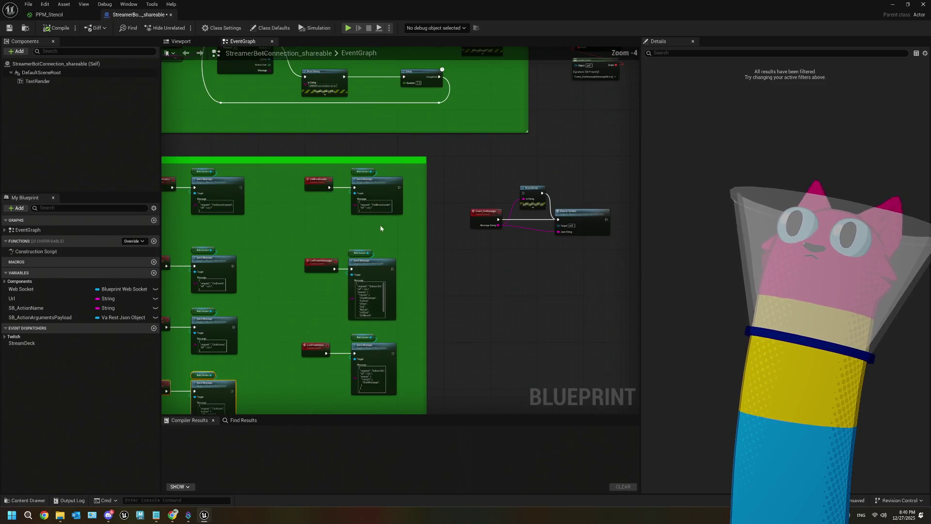
pyautogui.moveTo(504, 274)
pyautogui.mouseDown()
pyautogui.moveTo(487, 333)
pyautogui.moveTo(456, 308)
pyautogui.mouseUp()
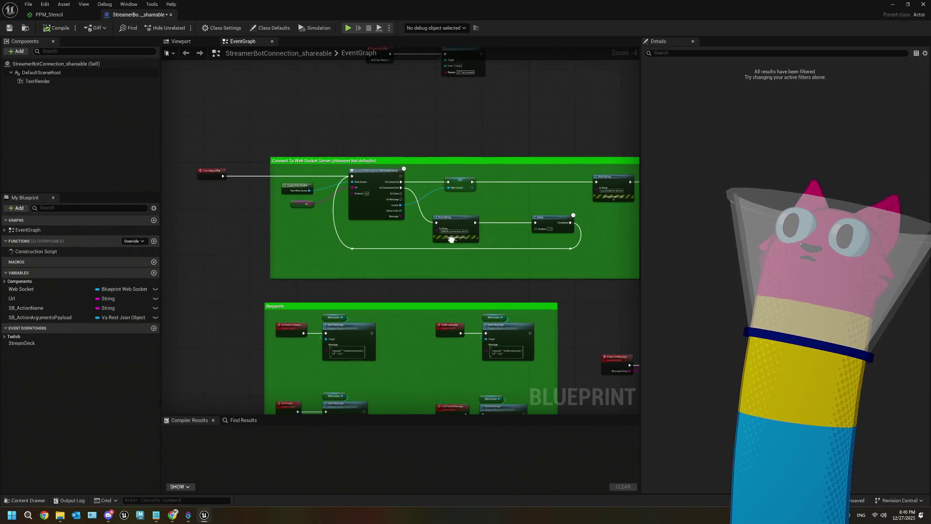
pyautogui.scroll(2, 407, 267)
pyautogui.scroll(-2, 403, 259)
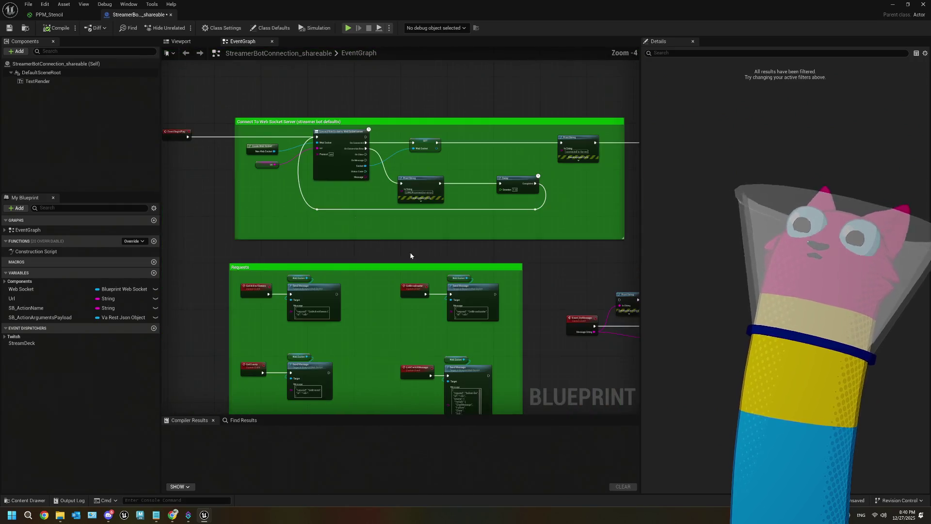
pyautogui.moveTo(403, 259); pyautogui.dragTo(306, 167)
pyautogui.scroll(2, 437, 245)
pyautogui.scroll(2, 438, 245)
pyautogui.moveTo(412, 275); pyautogui.dragTo(399, 282)
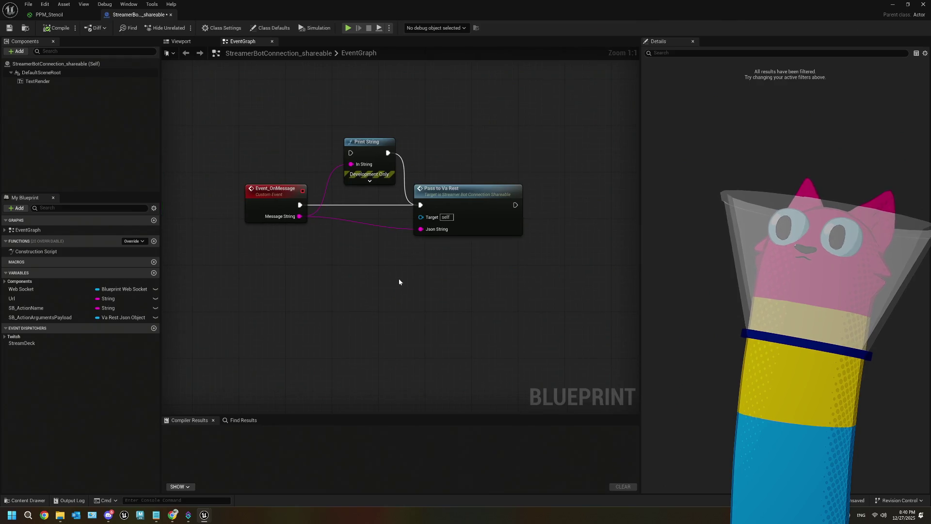
pyautogui.click(466, 224)
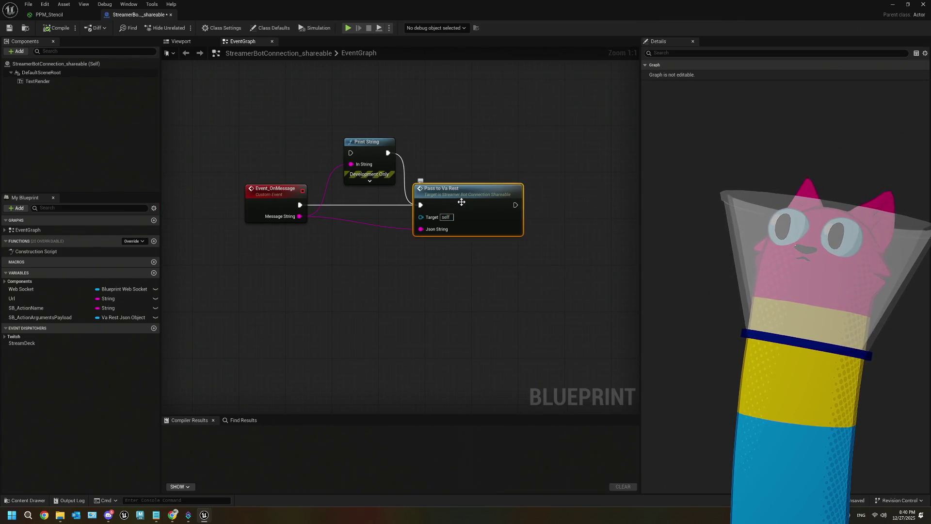
pyautogui.moveTo(491, 245); pyautogui.dragTo(480, 262)
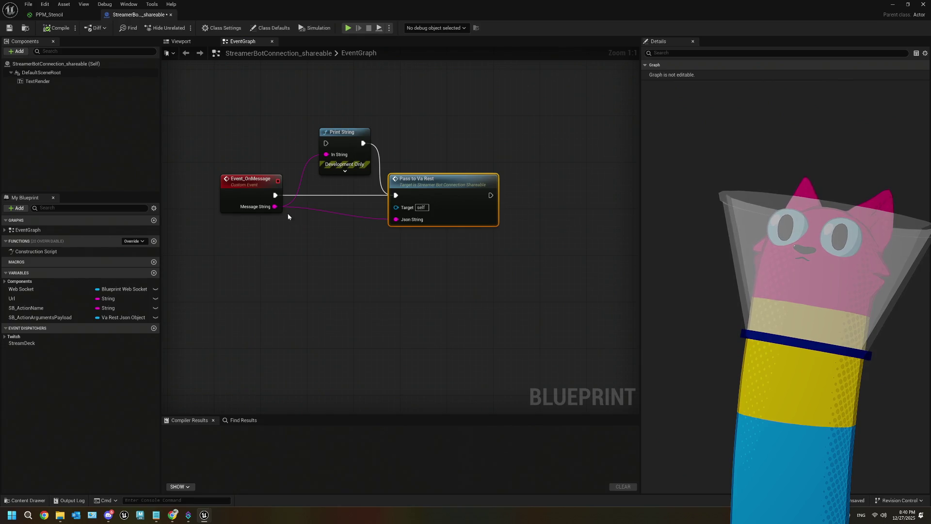
pyautogui.scroll(-4, 255, 178)
pyautogui.moveTo(254, 179)
pyautogui.mouseDown()
pyautogui.moveTo(198, 268)
pyautogui.moveTo(335, 210)
pyautogui.mouseUp()
pyautogui.scroll(3, 334, 209)
pyautogui.moveTo(273, 151)
pyautogui.mouseDown()
pyautogui.moveTo(296, 180)
pyautogui.moveTo(484, 310)
pyautogui.mouseUp()
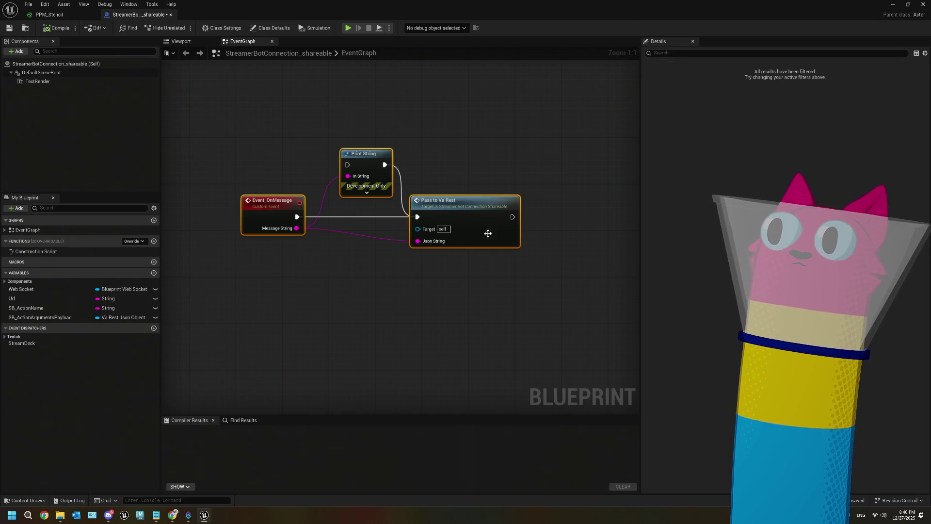
pyautogui.click(485, 221)
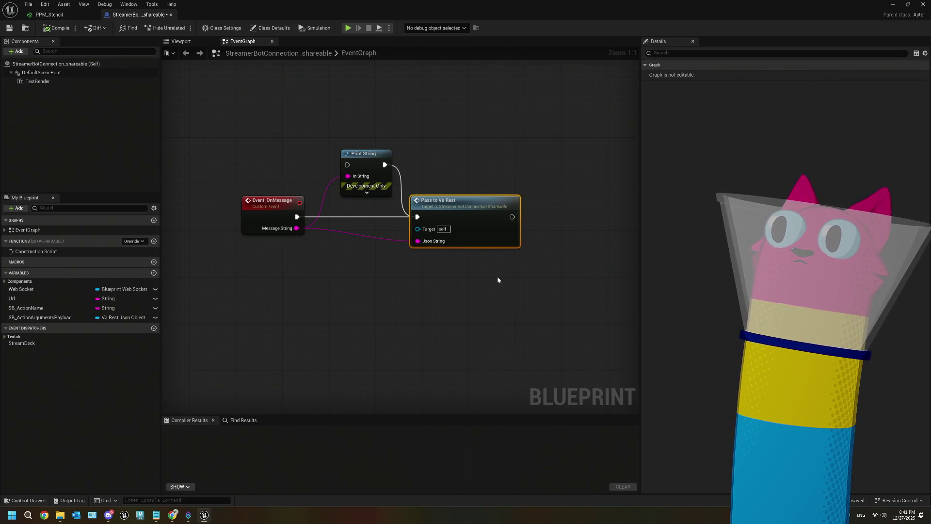
pyautogui.doubleClick(475, 217)
# - Select the Va Rest Subsystem node and follow the chain to the Branch, field nodes and sample JSON
pyautogui.scroll(-3, 463, 250)
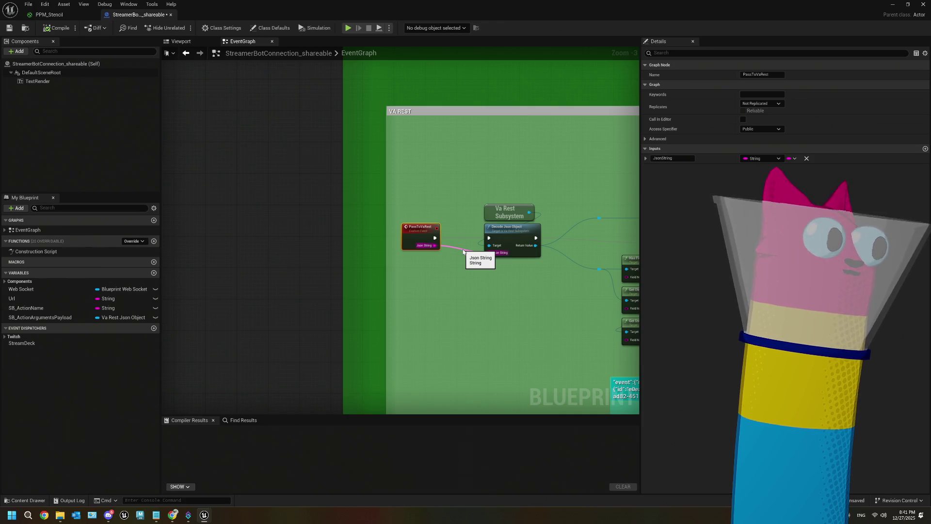
pyautogui.scroll(3, 463, 251)
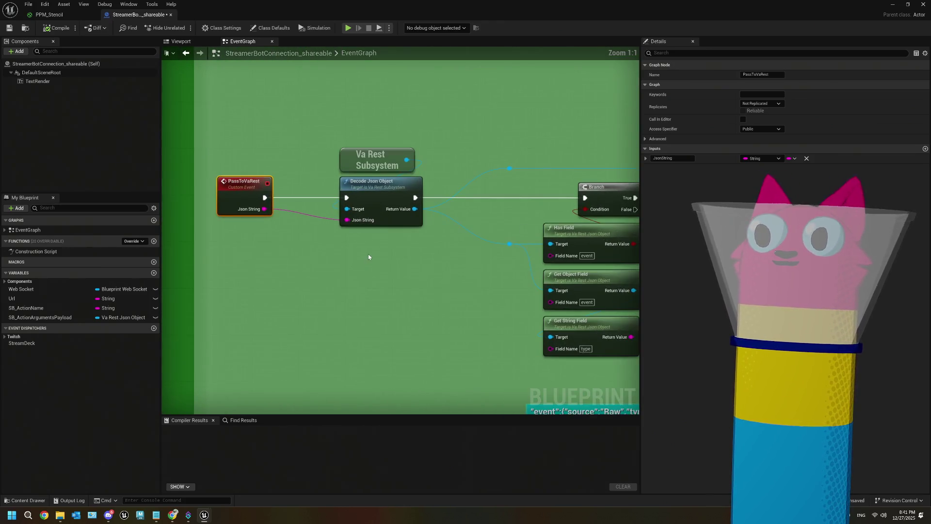
pyautogui.click(369, 156)
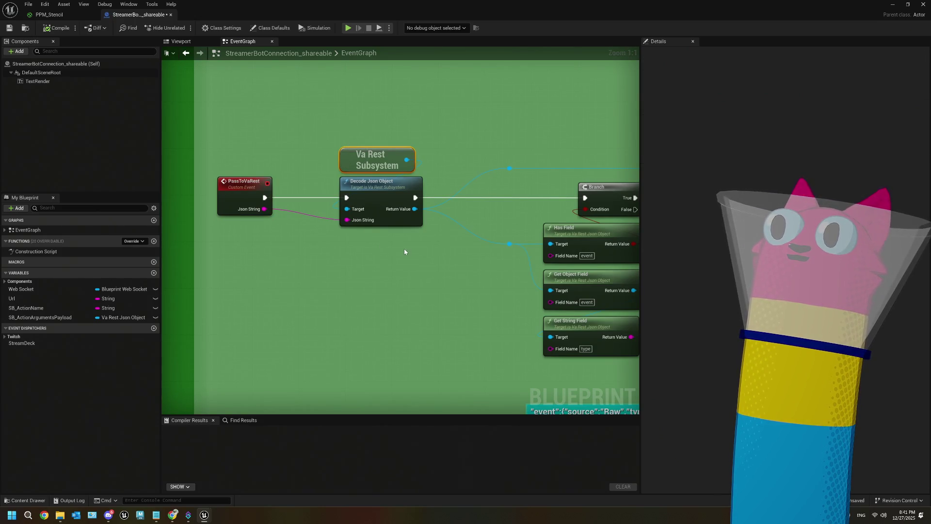
pyautogui.moveTo(404, 248); pyautogui.dragTo(396, 243)
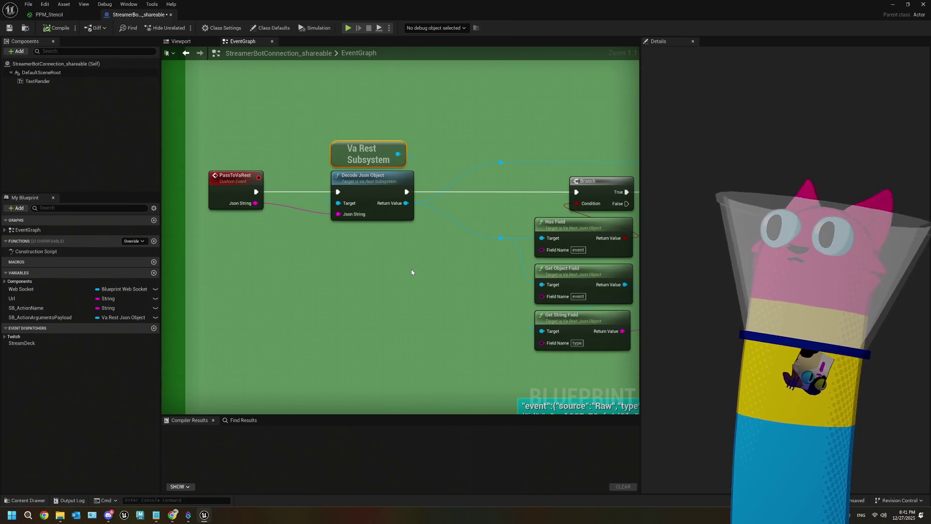
pyautogui.moveTo(459, 270); pyautogui.dragTo(338, 220)
pyautogui.moveTo(554, 268); pyautogui.dragTo(468, 257)
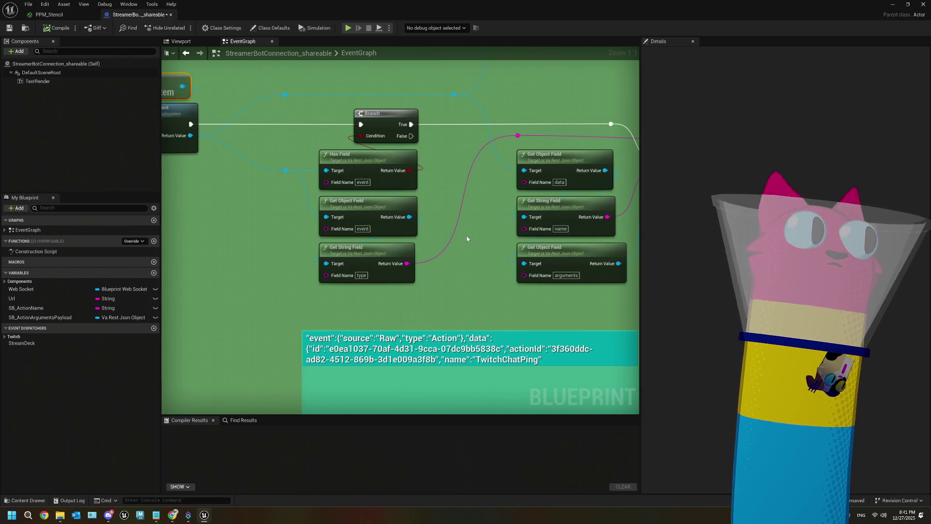
# - Continue past the SET variable nodes to Switch on String and the SB Action call
pyautogui.scroll(-5, 467, 238)
pyautogui.scroll(3, 467, 238)
pyautogui.moveTo(467, 238); pyautogui.dragTo(412, 243)
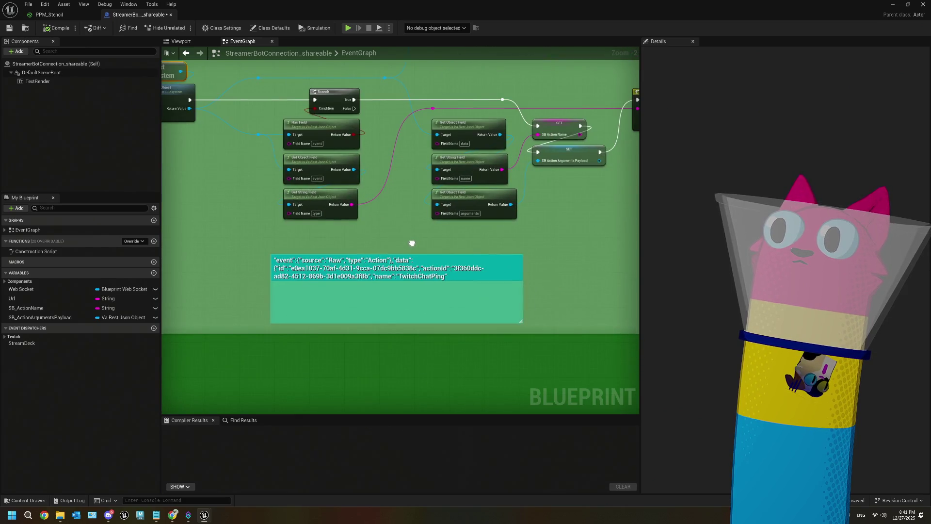
pyautogui.moveTo(436, 274)
pyautogui.mouseDown()
pyautogui.moveTo(189, 368)
pyautogui.moveTo(403, 278)
pyautogui.mouseUp()
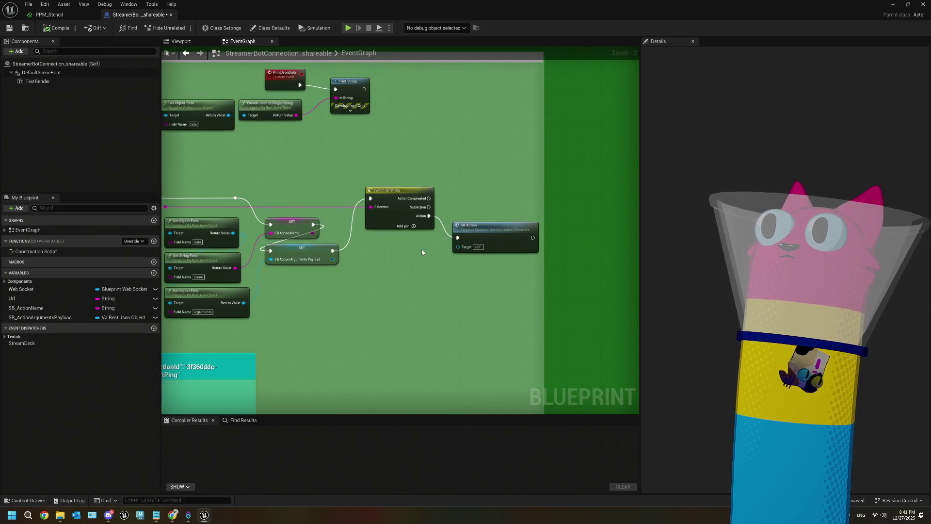
pyautogui.scroll(2, 422, 252)
pyautogui.scroll(-2, 325, 219)
pyautogui.scroll(2, 443, 283)
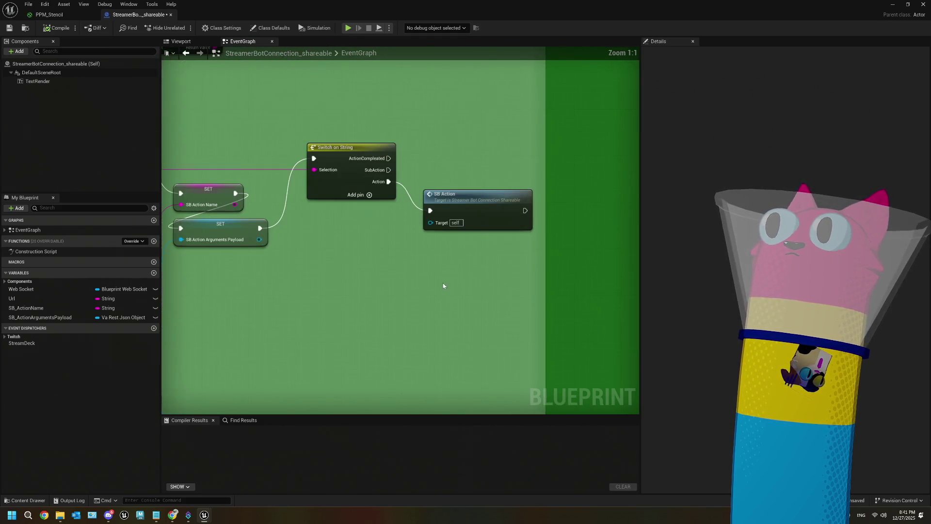
# - Jump to the SB_Action event and inspect its Call On Chat Message and Arguments Payload nodes
pyautogui.doubleClick(471, 199)
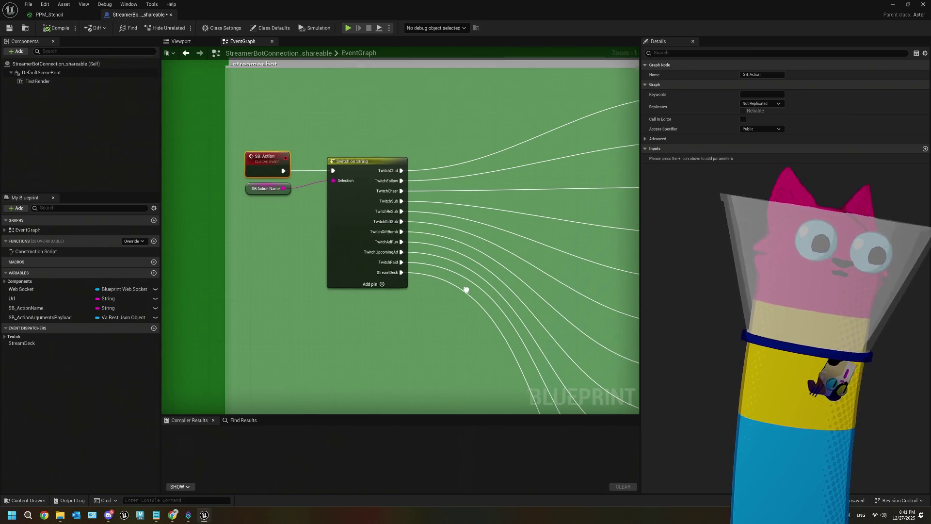
pyautogui.hscroll(5, 466, 292)
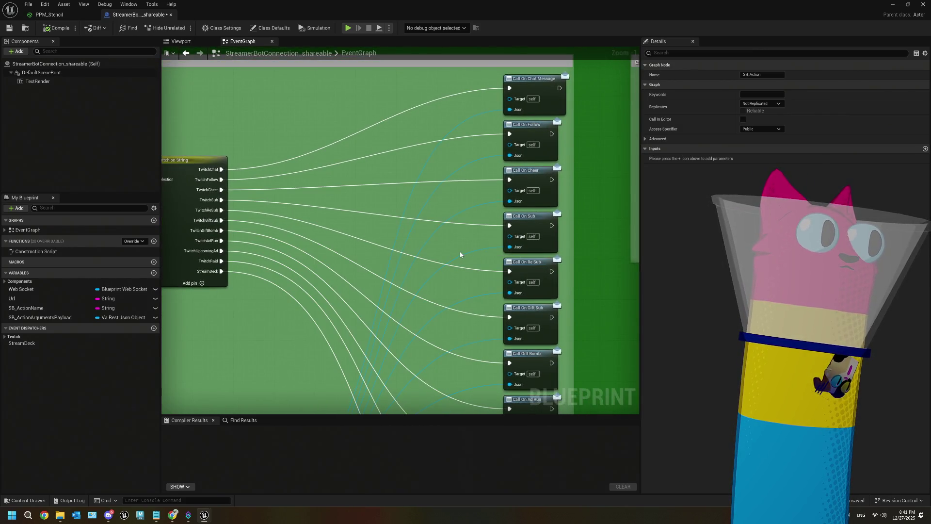
pyautogui.hscroll(2, 459, 253)
pyautogui.scroll(1, 459, 253)
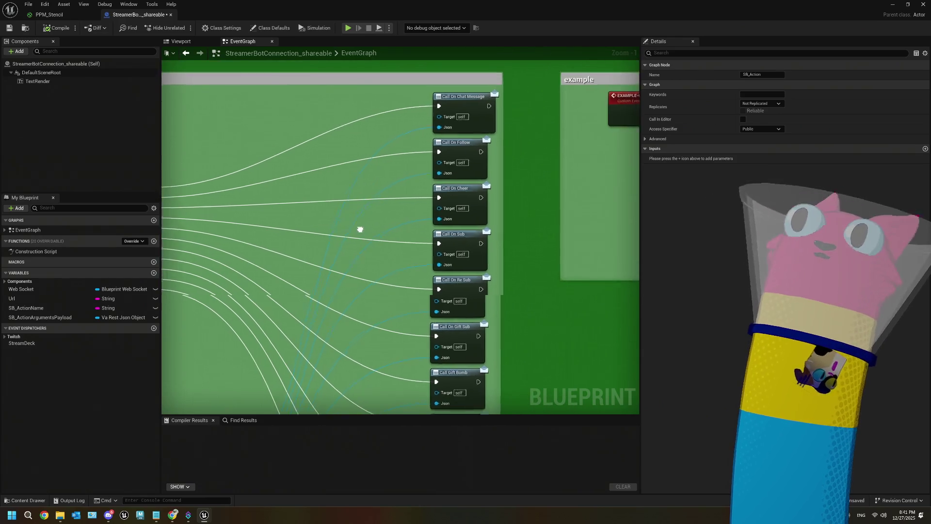
pyautogui.click(478, 128)
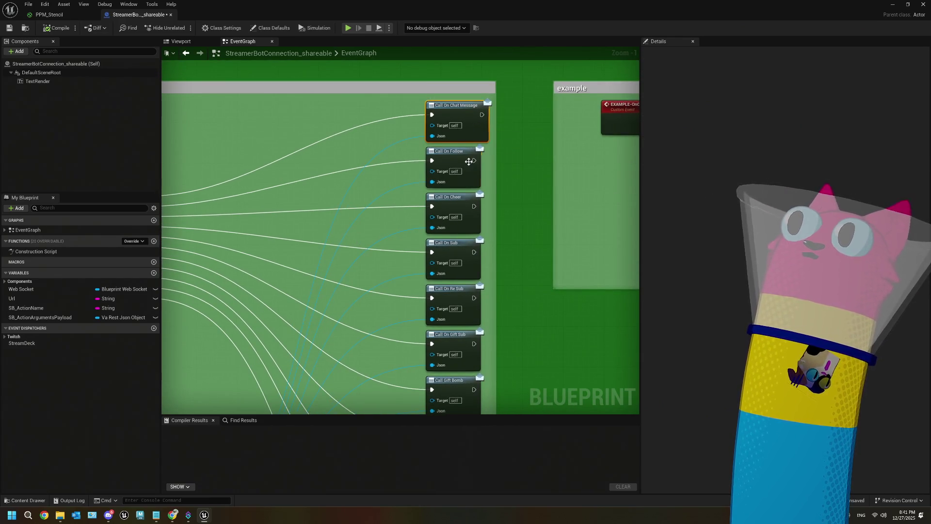
pyautogui.scroll(-2, 496, 256)
pyautogui.scroll(-3, 497, 256)
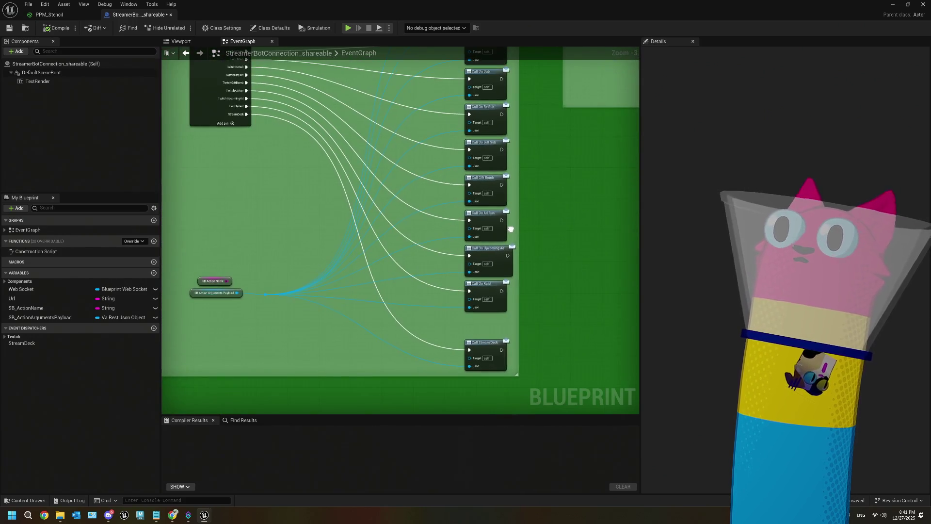
pyautogui.click(304, 283)
pyautogui.moveTo(319, 292)
pyautogui.mouseDown()
pyautogui.moveTo(445, 345)
pyautogui.moveTo(470, 250)
pyautogui.moveTo(410, 151)
pyautogui.mouseUp()
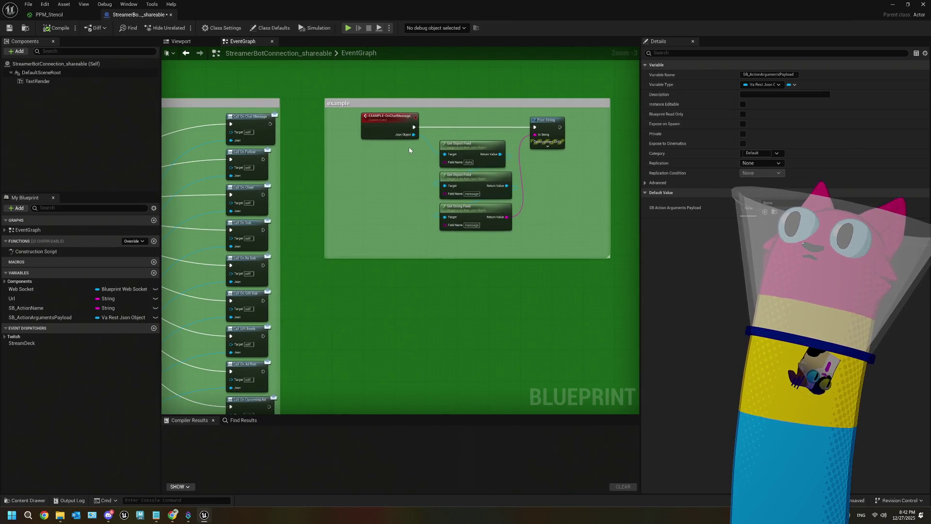
pyautogui.scroll(3, 408, 147)
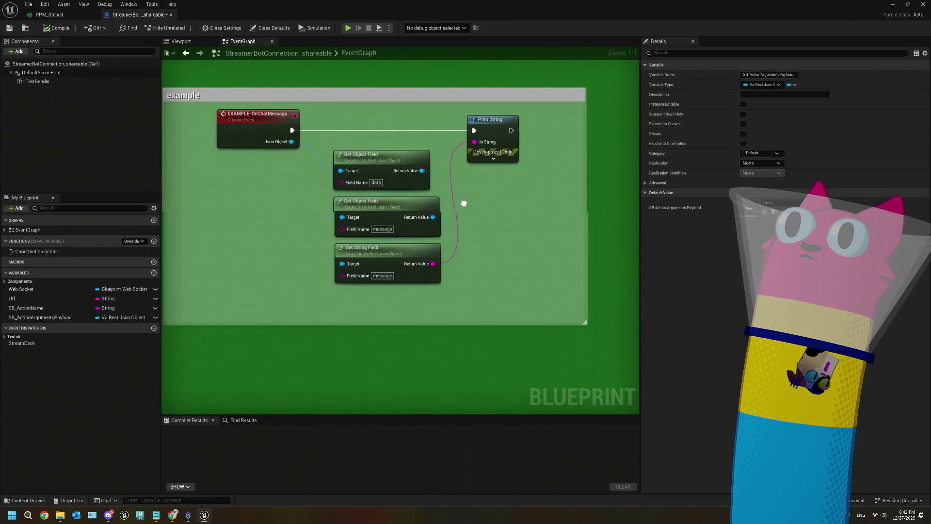
pyautogui.moveTo(466, 207); pyautogui.dragTo(505, 206)
pyautogui.moveTo(406, 187); pyautogui.dragTo(350, 186)
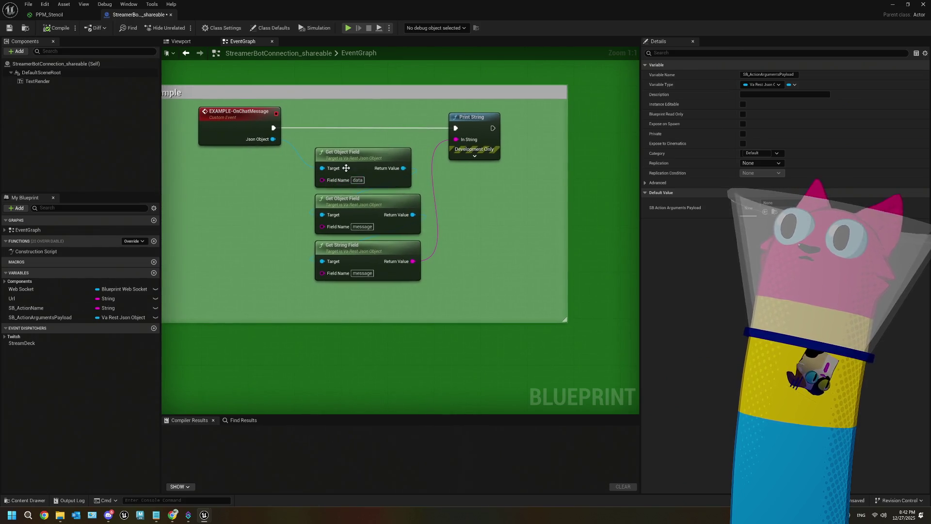
pyautogui.click(357, 160)
pyautogui.click(374, 202)
pyautogui.click(386, 249)
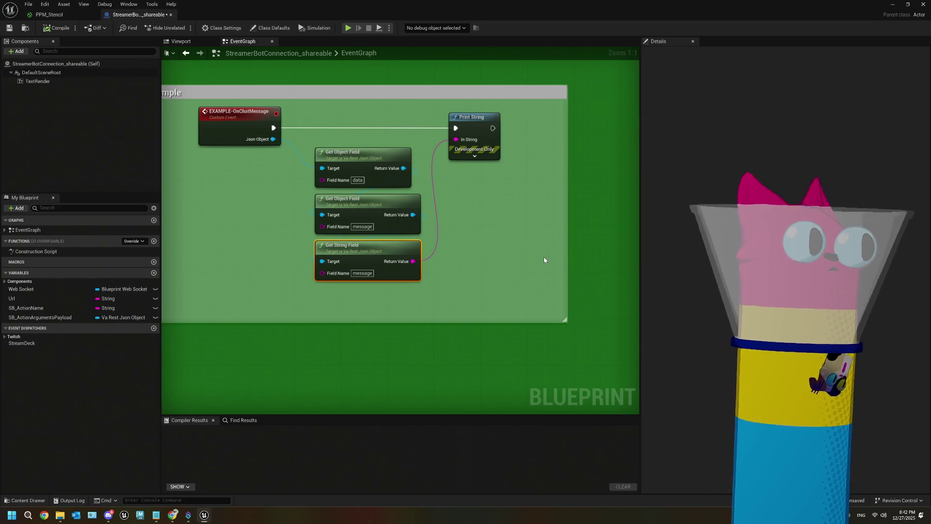
pyautogui.scroll(-7, 467, 208)
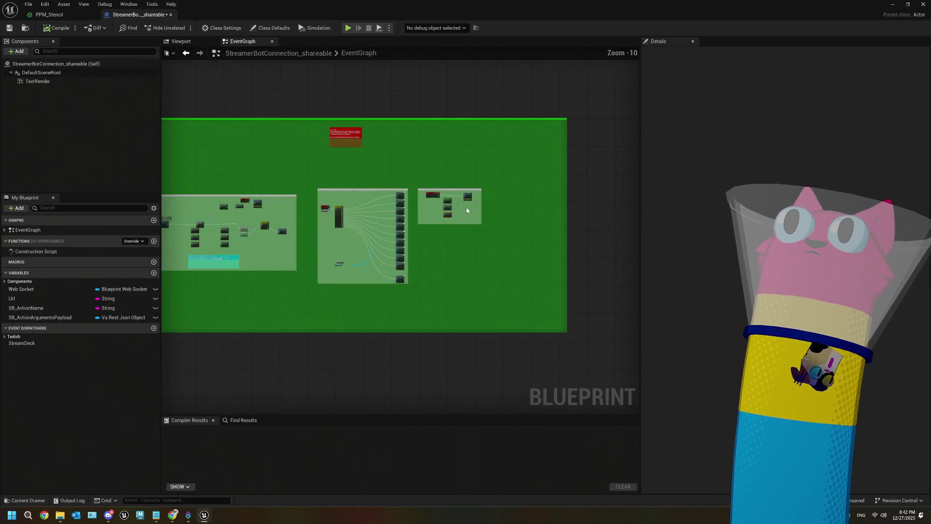
pyautogui.scroll(7, 334, 135)
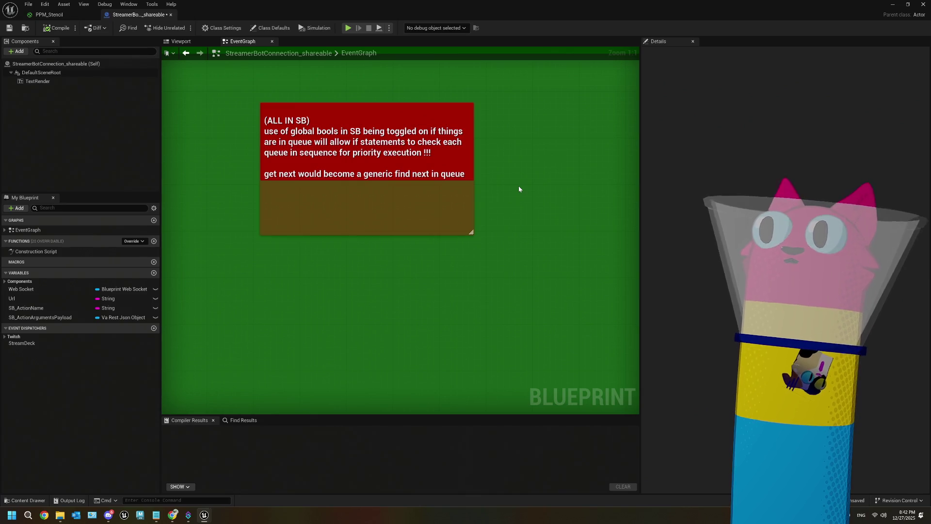
pyautogui.scroll(-10, 519, 189)
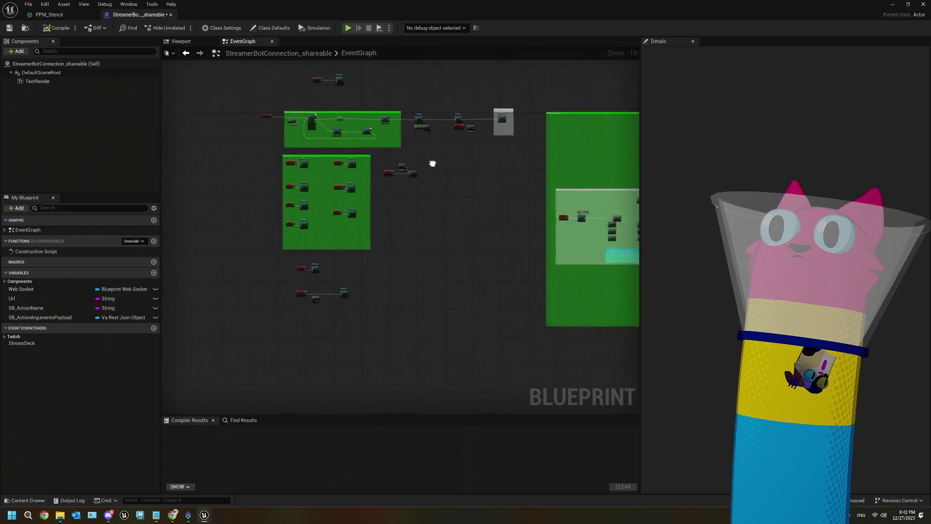
pyautogui.scroll(-2, 376, 183)
pyautogui.scroll(8, 452, 220)
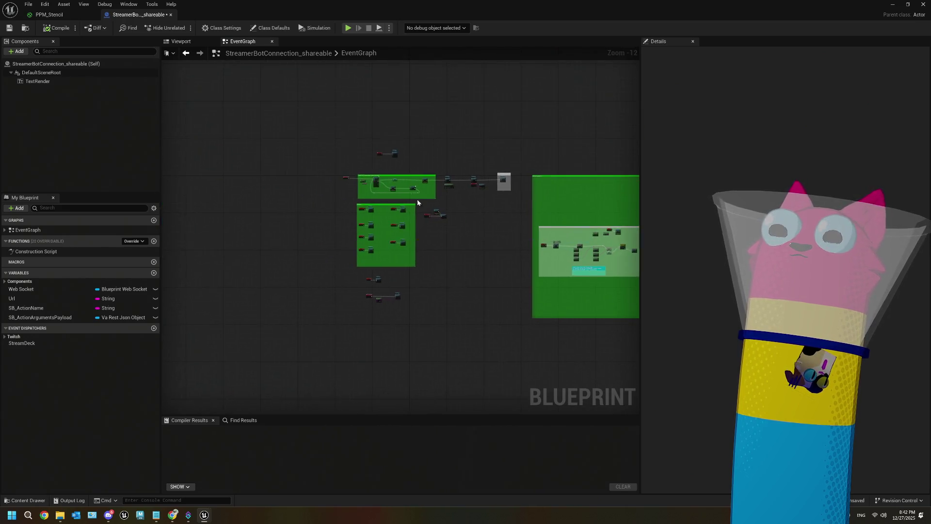
pyautogui.scroll(3, 400, 204)
pyautogui.moveTo(427, 223); pyautogui.dragTo(445, 231)
pyautogui.moveTo(546, 249); pyautogui.dragTo(429, 252)
pyautogui.moveTo(356, 88); pyautogui.dragTo(438, 288)
pyautogui.moveTo(311, 151)
pyautogui.mouseDown()
pyautogui.moveTo(230, 237)
pyautogui.moveTo(215, 214)
pyautogui.mouseUp()
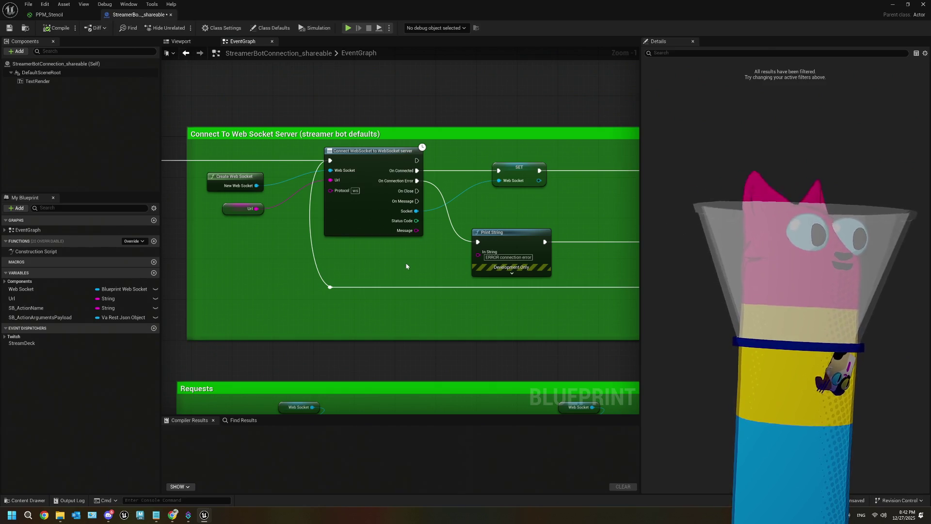
pyautogui.scroll(-3, 406, 267)
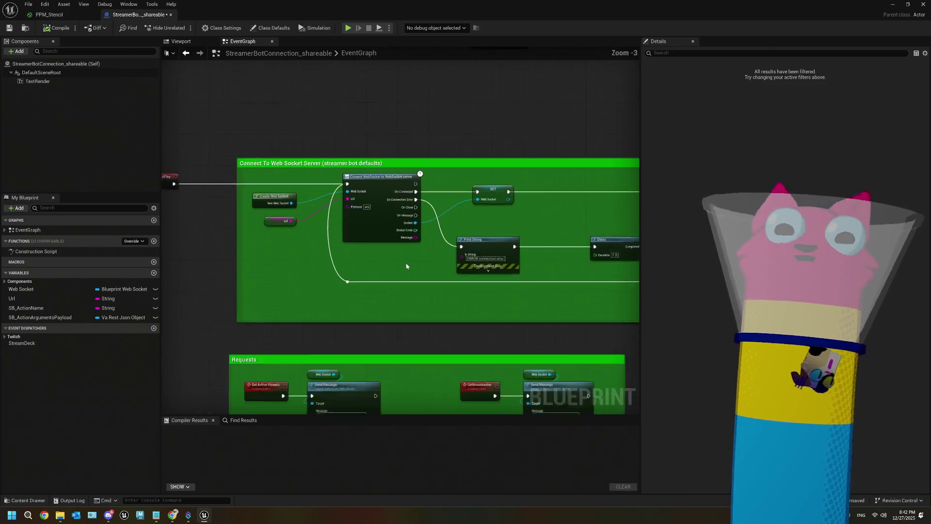
pyautogui.scroll(2, 402, 271)
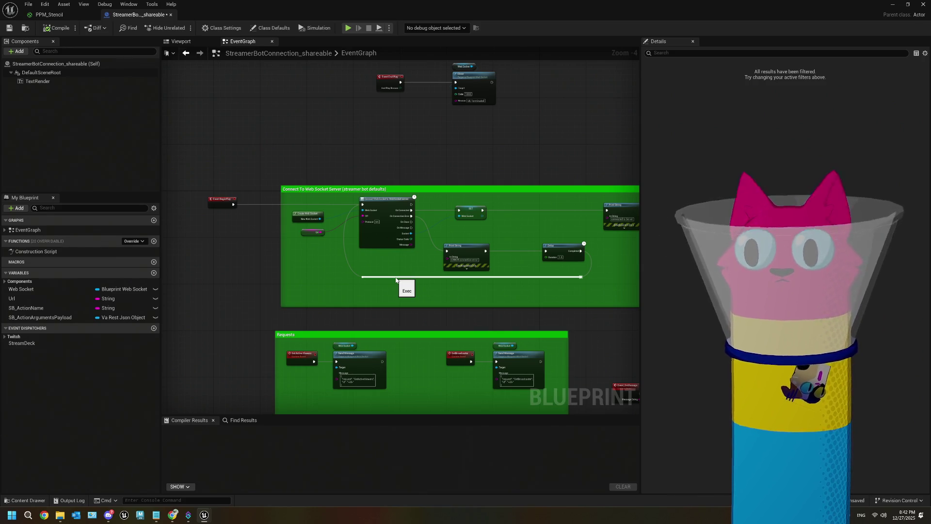
pyautogui.scroll(2, 384, 305)
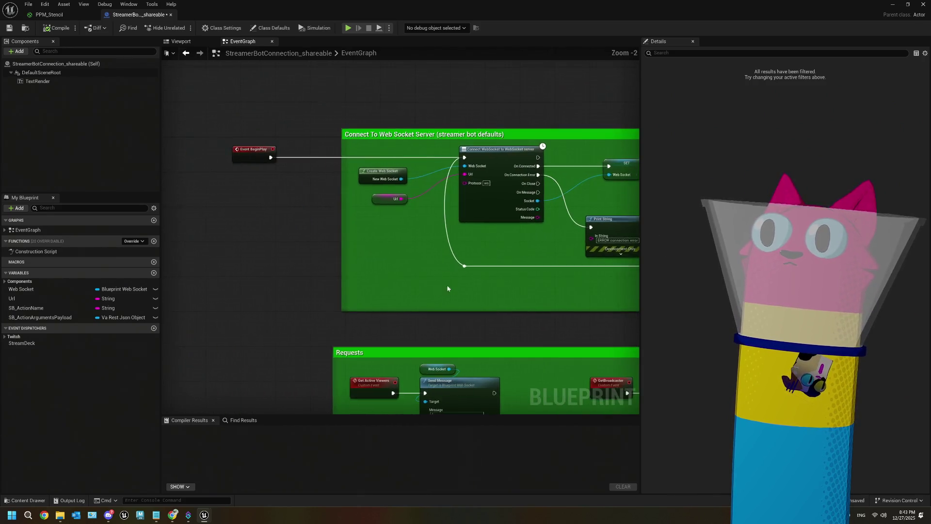
pyautogui.moveTo(370, 286)
pyautogui.mouseDown()
pyautogui.moveTo(306, 189)
pyautogui.moveTo(227, 20)
pyautogui.moveTo(176, 0)
pyautogui.mouseUp()
pyautogui.moveTo(379, 271)
pyautogui.mouseDown()
pyautogui.moveTo(401, 189)
pyautogui.moveTo(415, 218)
pyautogui.moveTo(339, 266)
pyautogui.moveTo(335, 279)
pyautogui.moveTo(318, 249)
pyautogui.moveTo(419, 165)
pyautogui.mouseUp()
pyautogui.click(420, 166)
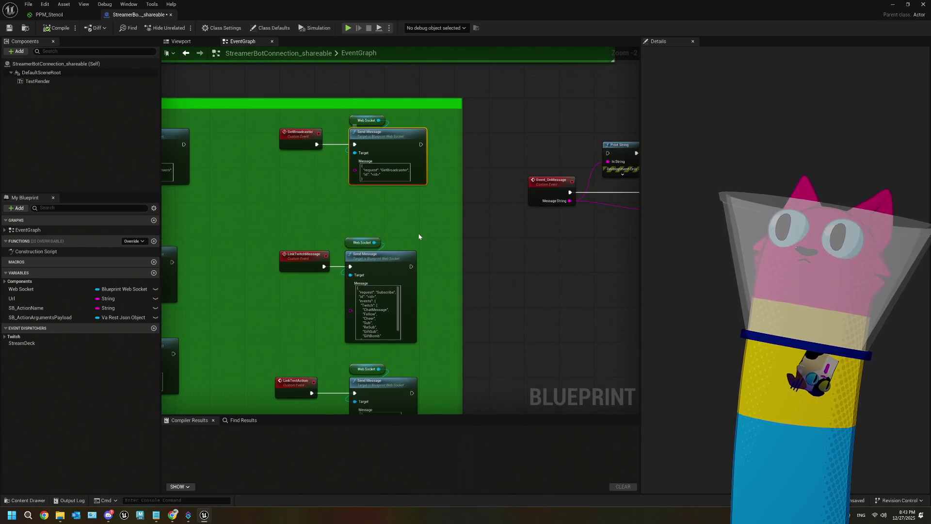
pyautogui.moveTo(419, 247); pyautogui.dragTo(414, 150)
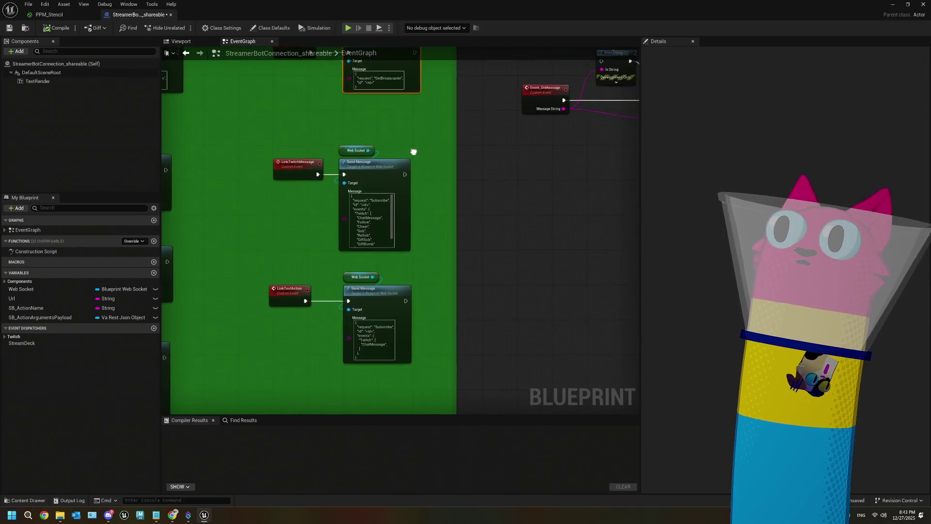
pyautogui.click(398, 177)
pyautogui.moveTo(438, 256)
pyautogui.mouseDown()
pyautogui.moveTo(434, 207)
pyautogui.moveTo(416, 241)
pyautogui.moveTo(425, 270)
pyautogui.mouseUp()
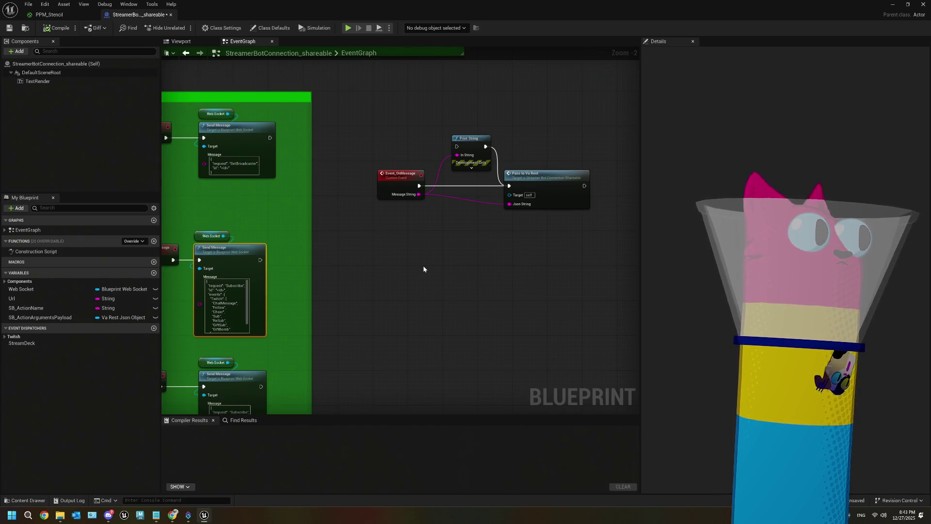
pyautogui.scroll(-6, 423, 269)
pyautogui.scroll(5, 400, 222)
pyautogui.moveTo(378, 261); pyautogui.dragTo(170, 235)
pyautogui.scroll(3, 482, 281)
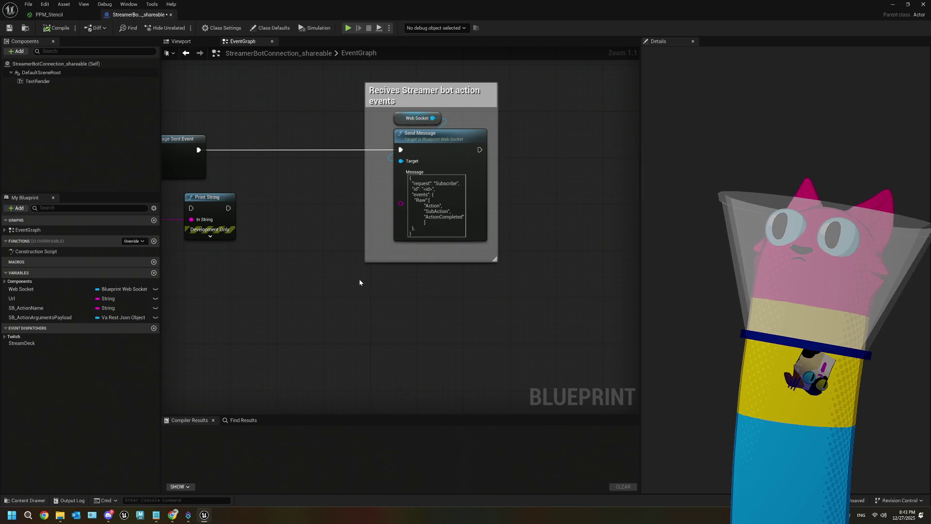
pyautogui.moveTo(357, 282); pyautogui.dragTo(284, 290)
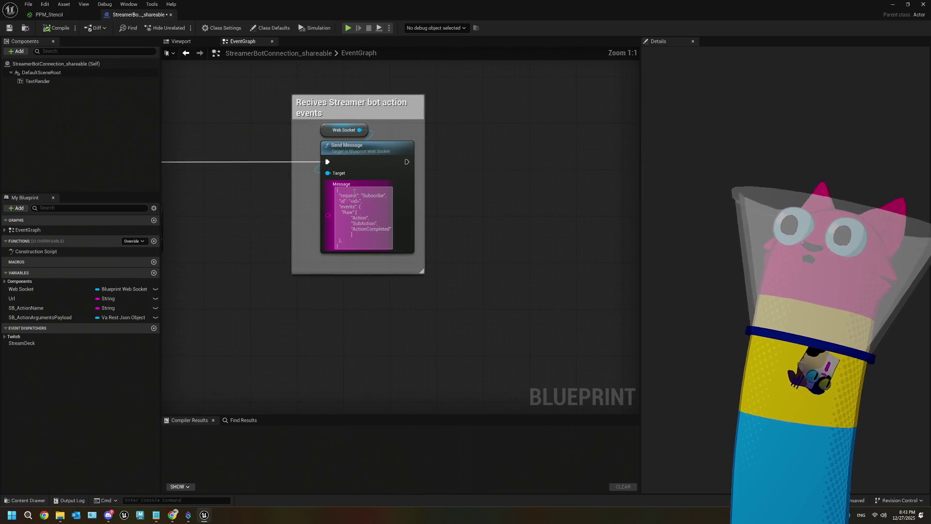
pyautogui.moveTo(337, 189); pyautogui.dragTo(369, 256)
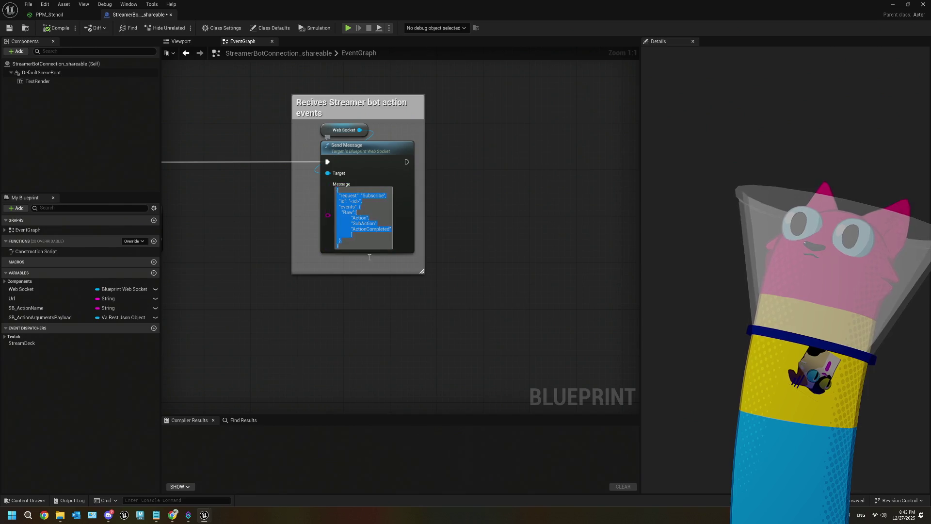
pyautogui.doubleClick(373, 196)
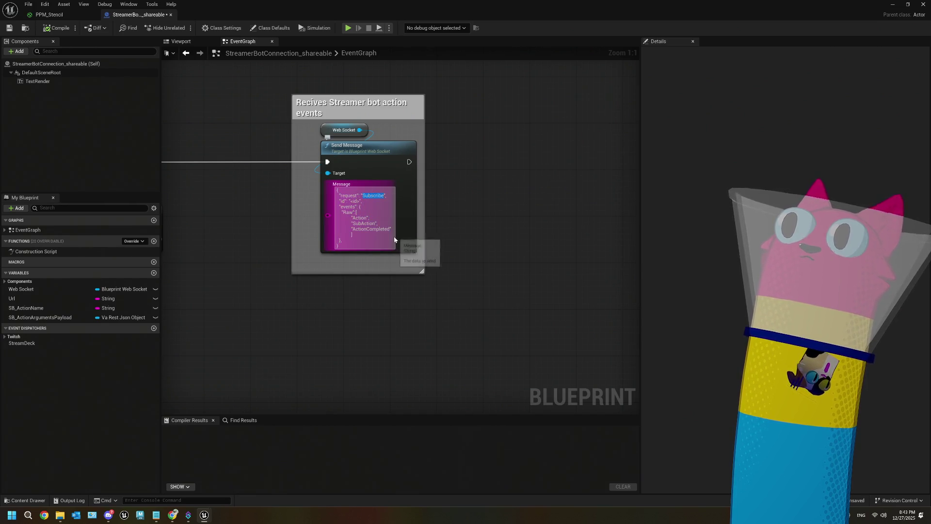
pyautogui.click(489, 202)
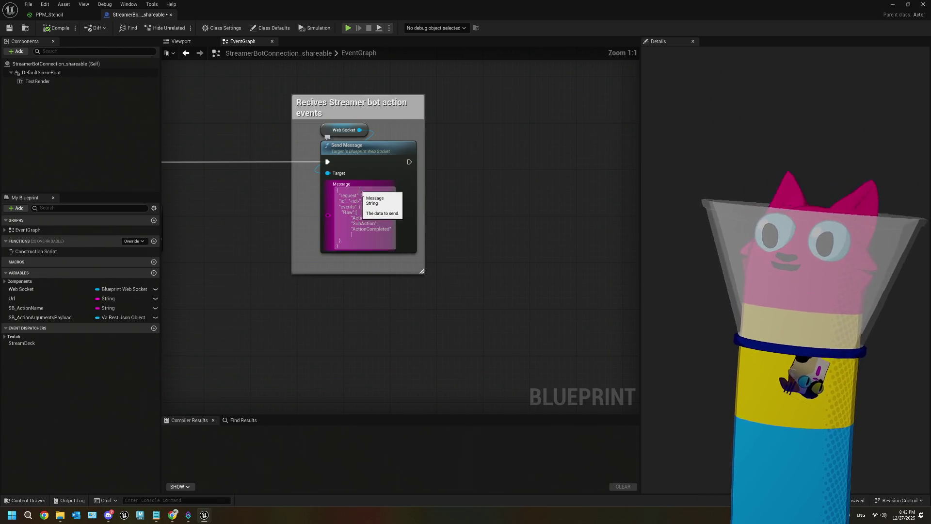
pyautogui.scroll(-7, 392, 204)
pyautogui.moveTo(453, 282)
pyautogui.mouseDown()
pyautogui.moveTo(490, 344)
pyautogui.moveTo(525, 337)
pyautogui.moveTo(505, 344)
pyautogui.mouseUp()
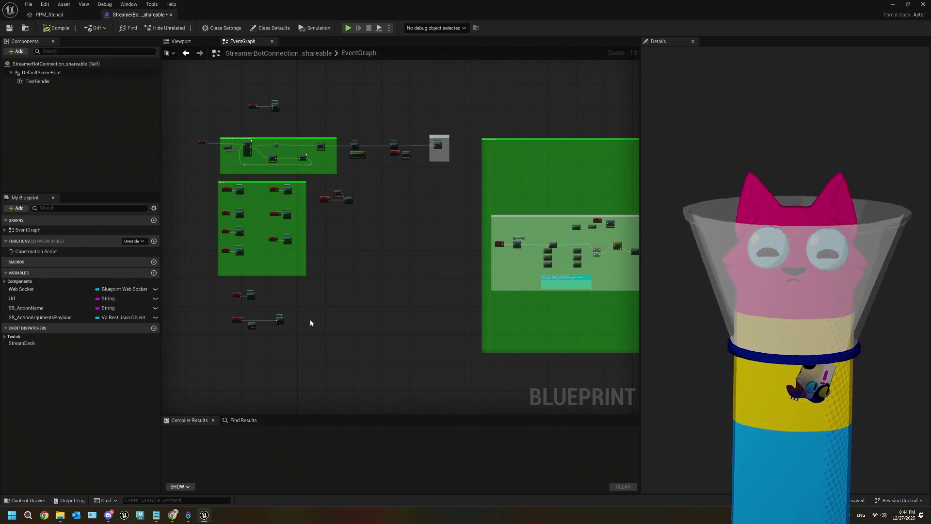
pyautogui.scroll(7, 394, 262)
pyautogui.moveTo(455, 190)
pyautogui.mouseDown()
pyautogui.moveTo(516, 270)
pyautogui.moveTo(453, 293)
pyautogui.moveTo(505, 285)
pyautogui.moveTo(353, 295)
pyautogui.moveTo(306, 287)
pyautogui.mouseUp()
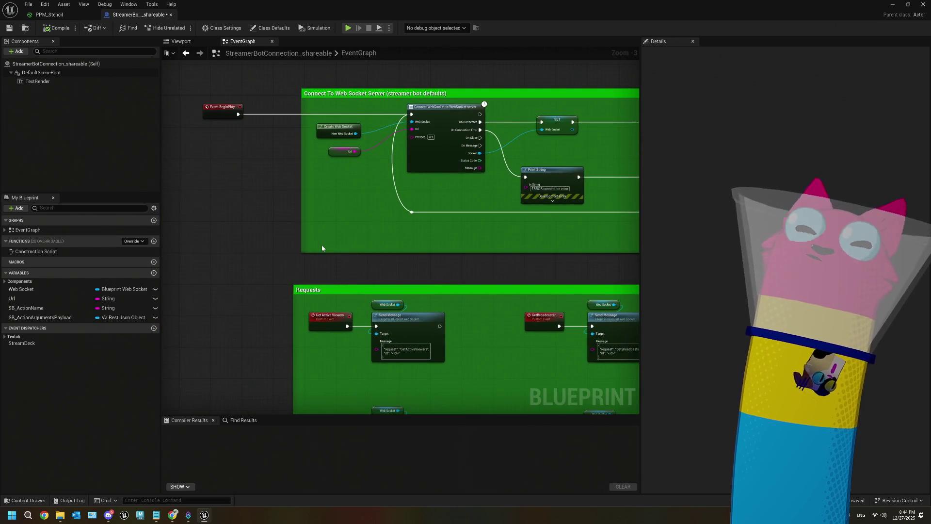
# - Zoom in on the Connect WebSocket node and its On Message / On Message Sent bindings
pyautogui.scroll(1, 356, 187)
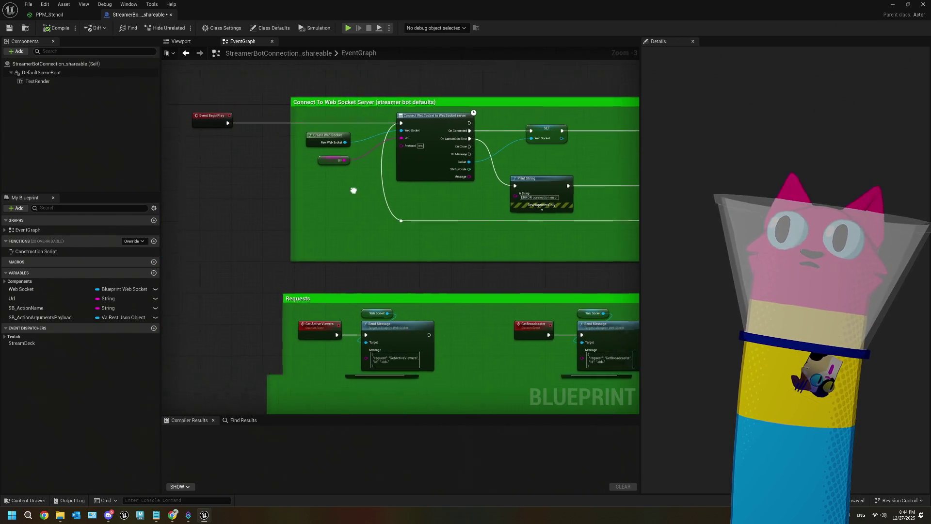
pyautogui.moveTo(356, 187); pyautogui.dragTo(262, 210)
pyautogui.scroll(2, 400, 208)
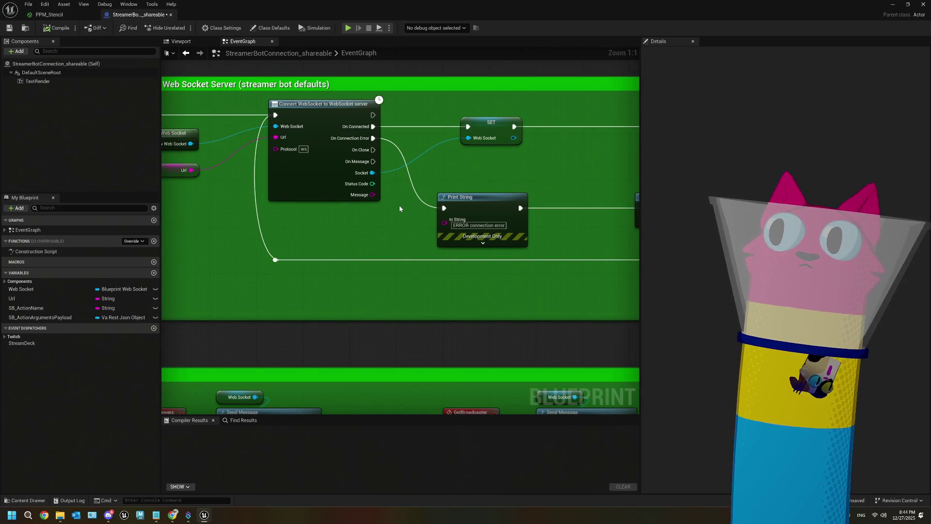
pyautogui.scroll(-3, 472, 246)
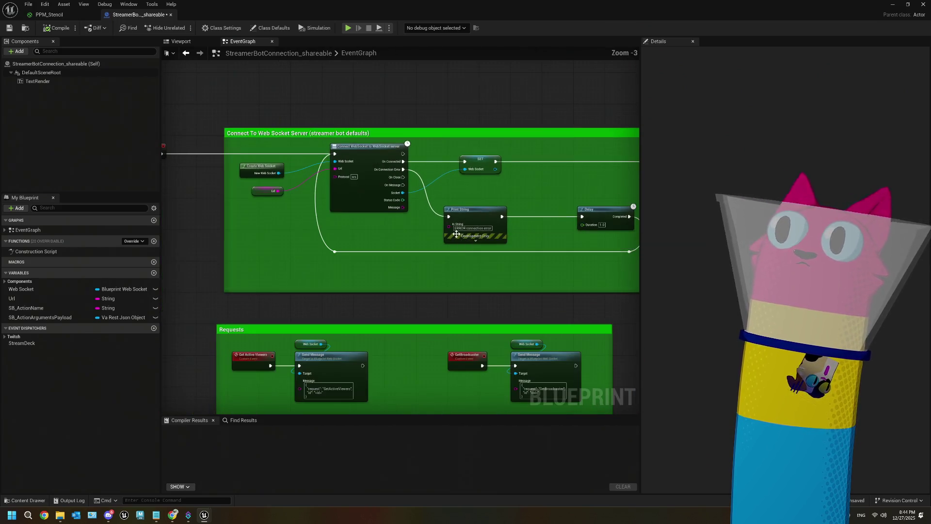
pyautogui.scroll(-2, 577, 267)
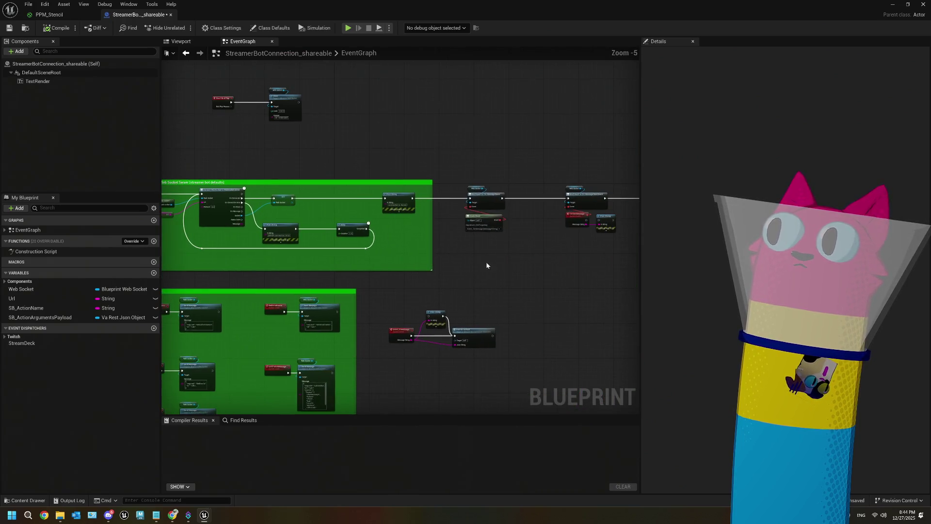
pyautogui.scroll(4, 238, 228)
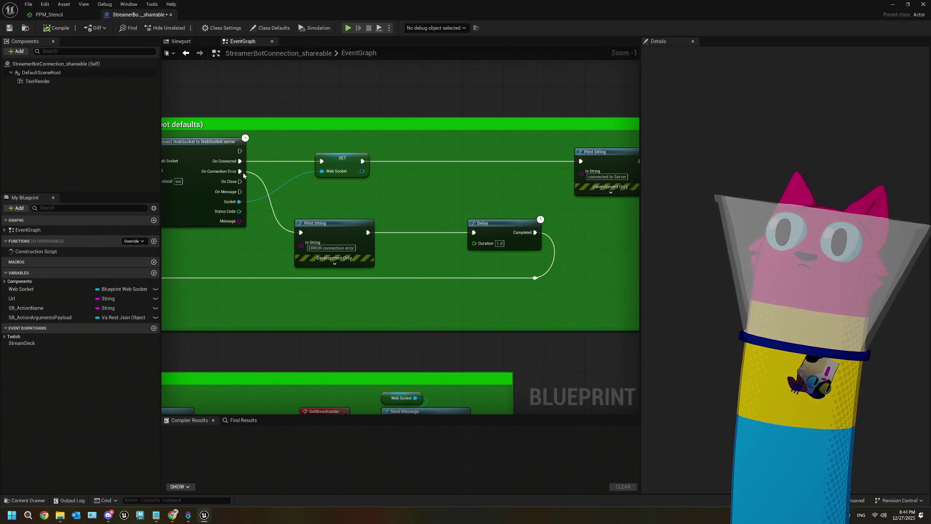
pyautogui.scroll(-3, 240, 197)
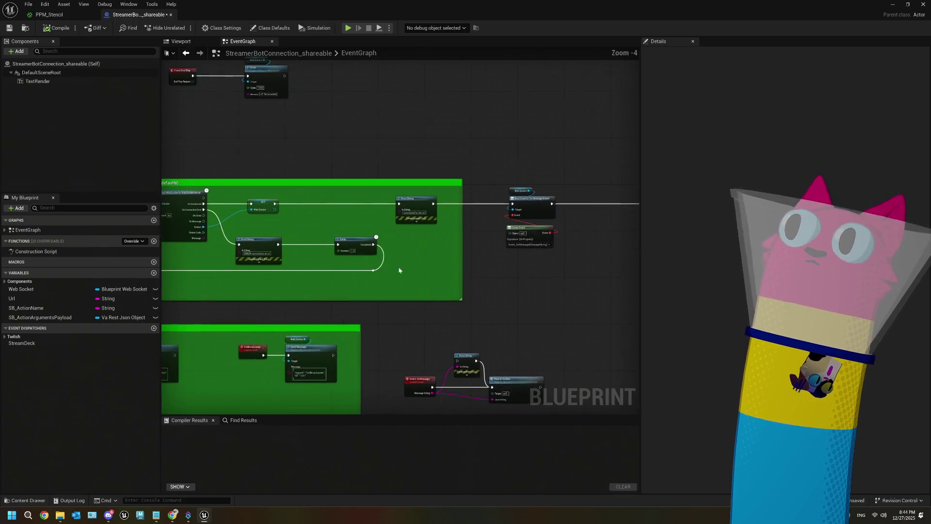
pyautogui.scroll(4, 416, 228)
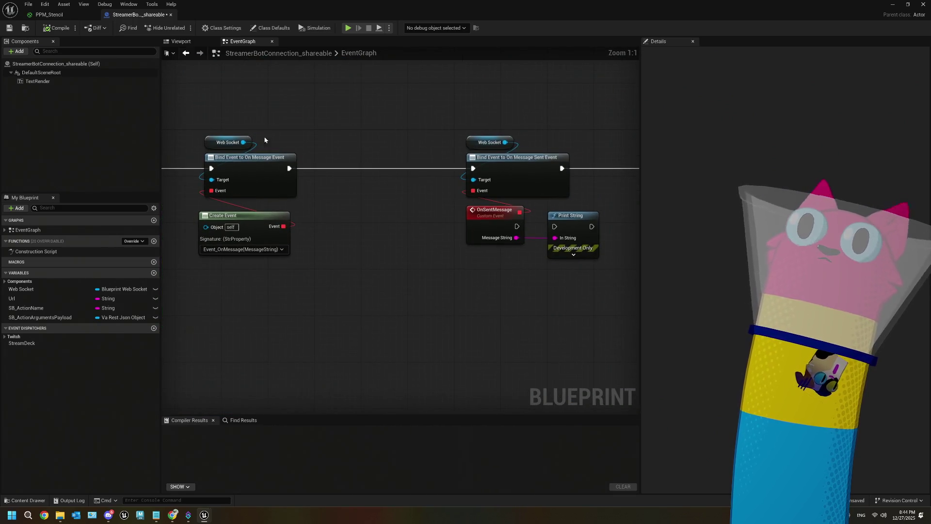
pyautogui.moveTo(241, 121); pyautogui.dragTo(316, 330)
pyautogui.moveTo(492, 94); pyautogui.dragTo(609, 333)
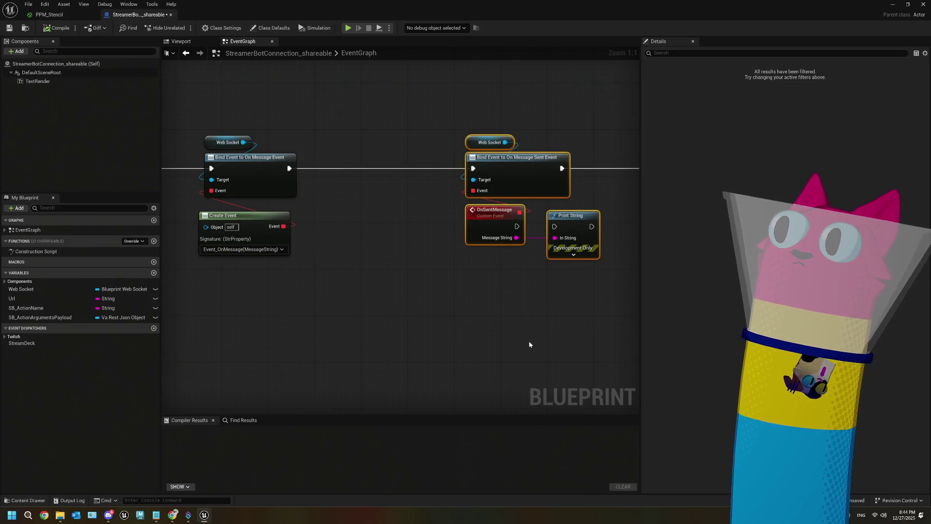
pyautogui.scroll(-2, 528, 340)
pyautogui.scroll(-2, 528, 344)
pyautogui.scroll(-3, 562, 345)
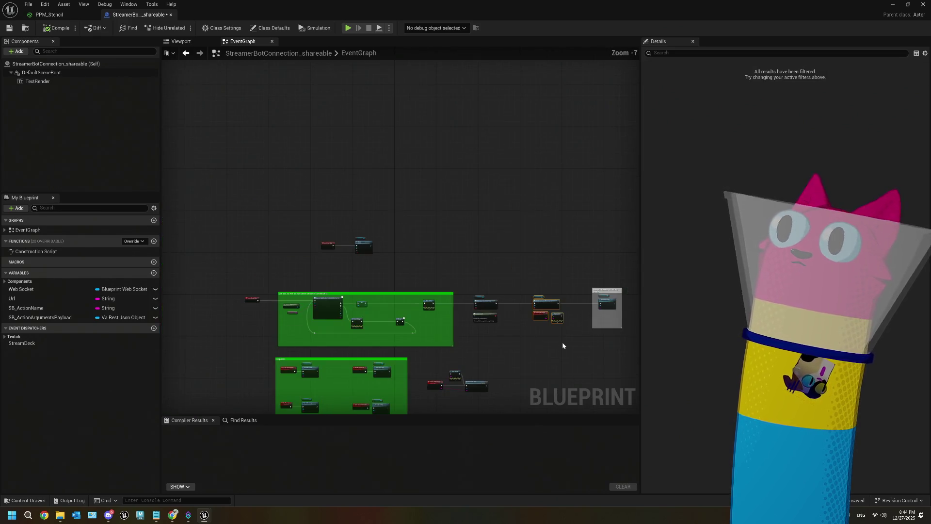
pyautogui.moveTo(552, 339); pyautogui.dragTo(425, 237)
pyautogui.scroll(2, 455, 195)
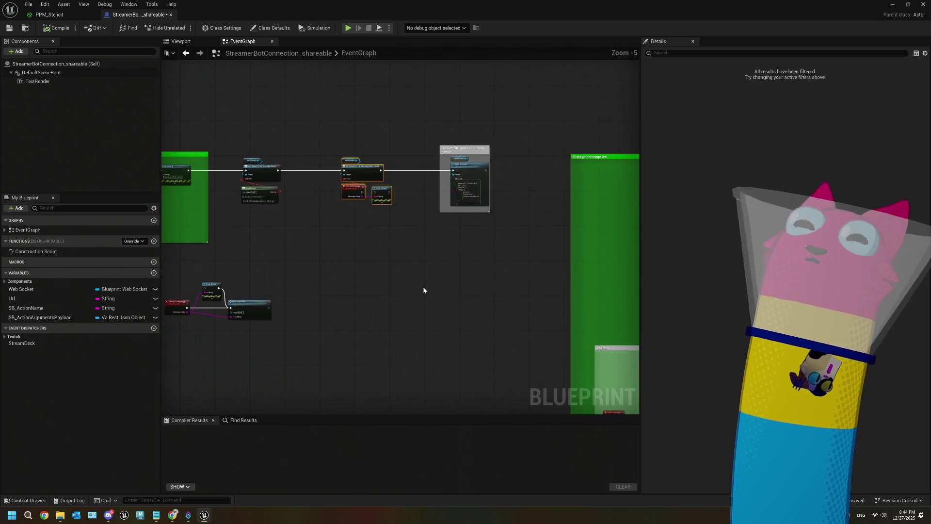
pyautogui.scroll(-3, 423, 289)
pyautogui.moveTo(424, 294); pyautogui.dragTo(395, 260)
pyautogui.scroll(2, 339, 207)
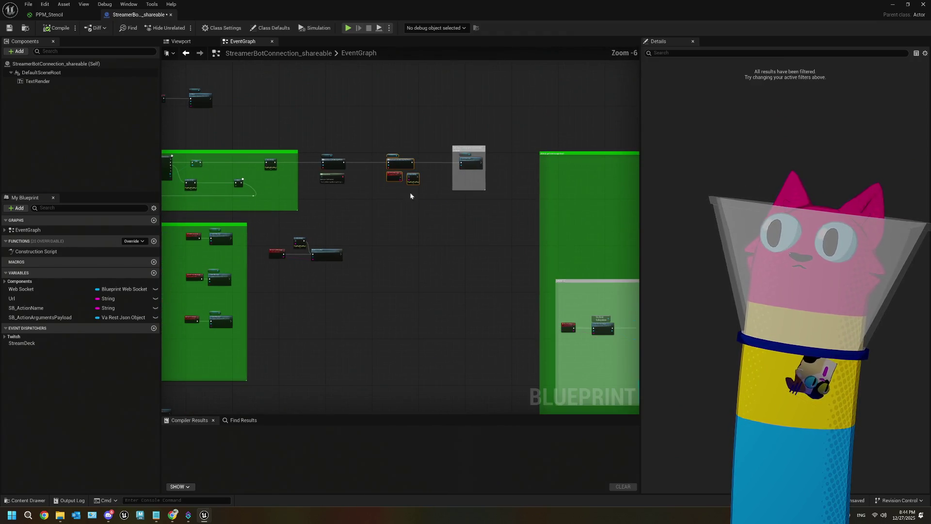
pyautogui.scroll(4, 397, 200)
pyautogui.moveTo(377, 195)
pyautogui.mouseDown()
pyautogui.moveTo(393, 212)
pyautogui.moveTo(501, 220)
pyautogui.mouseUp()
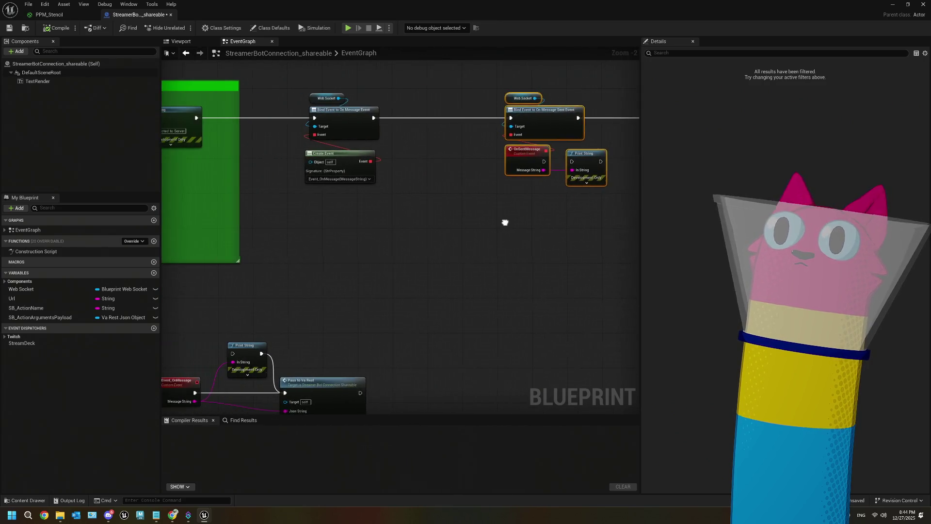
pyautogui.scroll(1, 338, 189)
pyautogui.scroll(1, 363, 196)
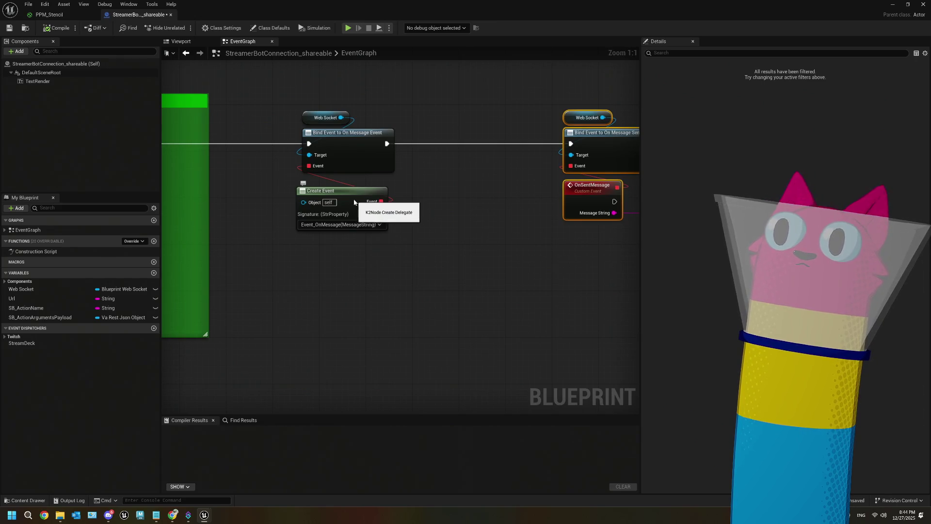
pyautogui.click(333, 195)
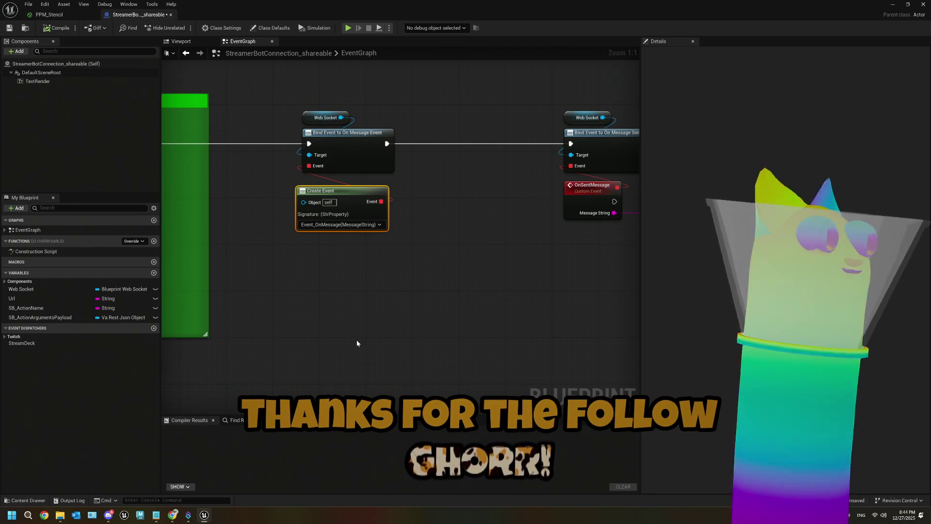
pyautogui.scroll(-3, 356, 339)
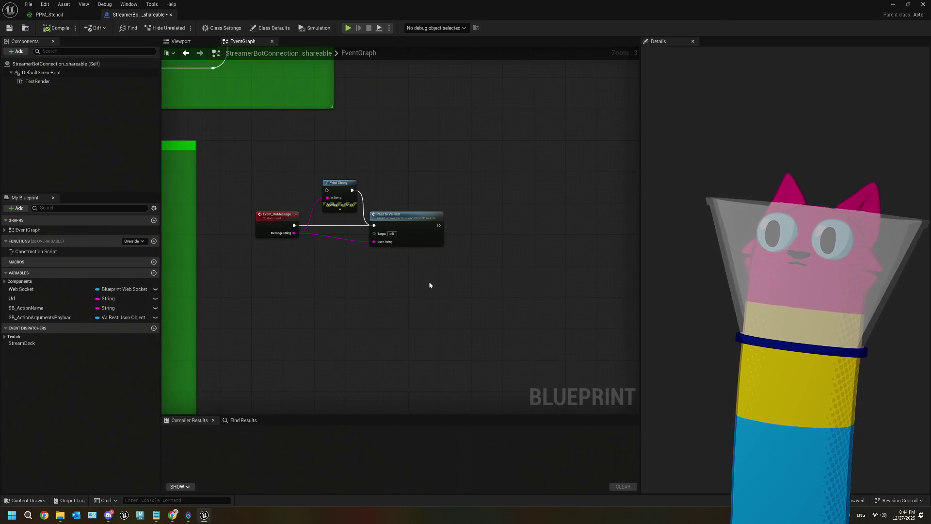
pyautogui.moveTo(429, 285); pyautogui.dragTo(372, 393)
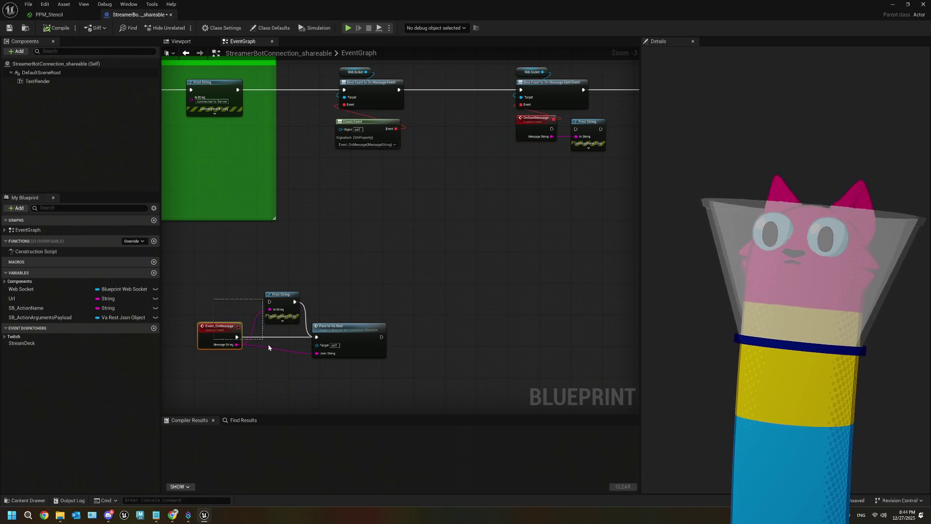
pyautogui.click(363, 339)
pyautogui.scroll(-3, 400, 373)
pyautogui.scroll(4, 399, 373)
pyautogui.scroll(1, 365, 354)
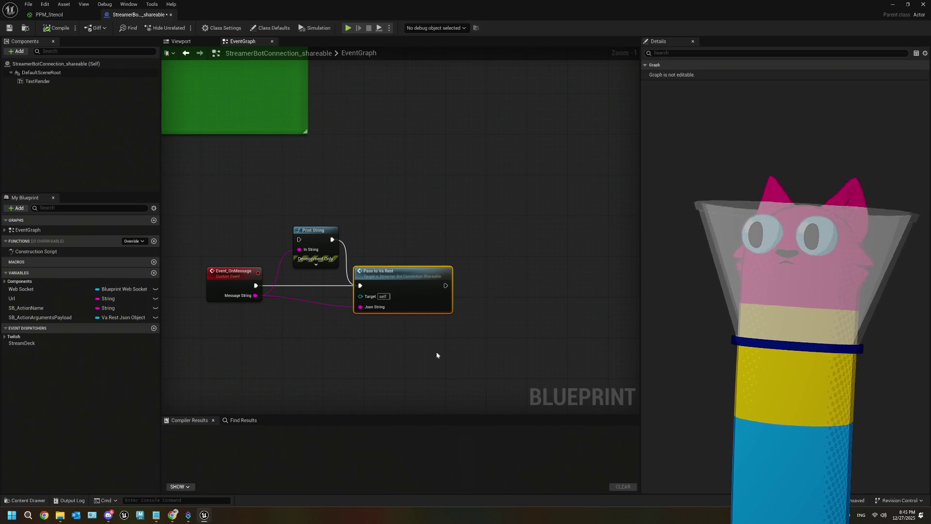
pyautogui.scroll(-6, 468, 322)
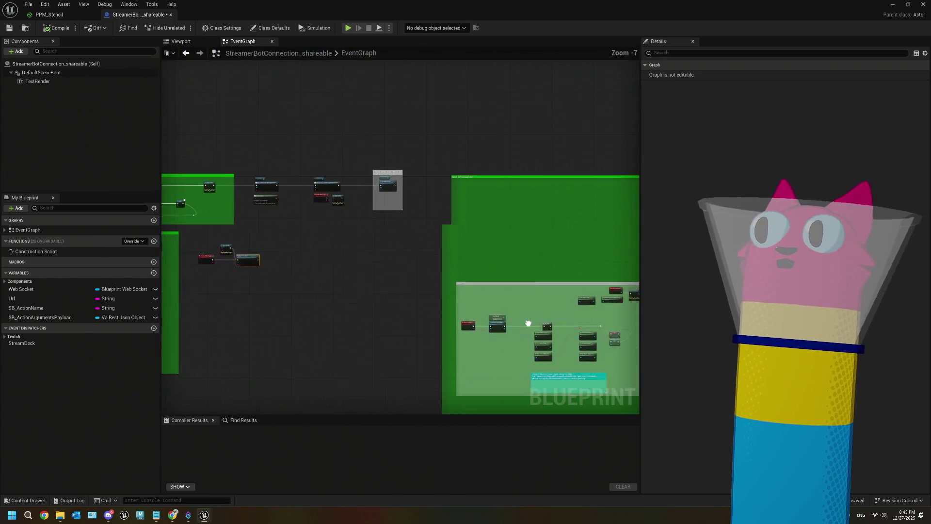
# - Pan right across the comment boxes and zoom in on SB_Action's Switch on String node
pyautogui.moveTo(537, 331); pyautogui.dragTo(454, 299)
pyautogui.moveTo(474, 365)
pyautogui.mouseDown()
pyautogui.moveTo(424, 326)
pyautogui.moveTo(414, 287)
pyautogui.mouseUp()
pyautogui.moveTo(585, 319); pyautogui.dragTo(463, 311)
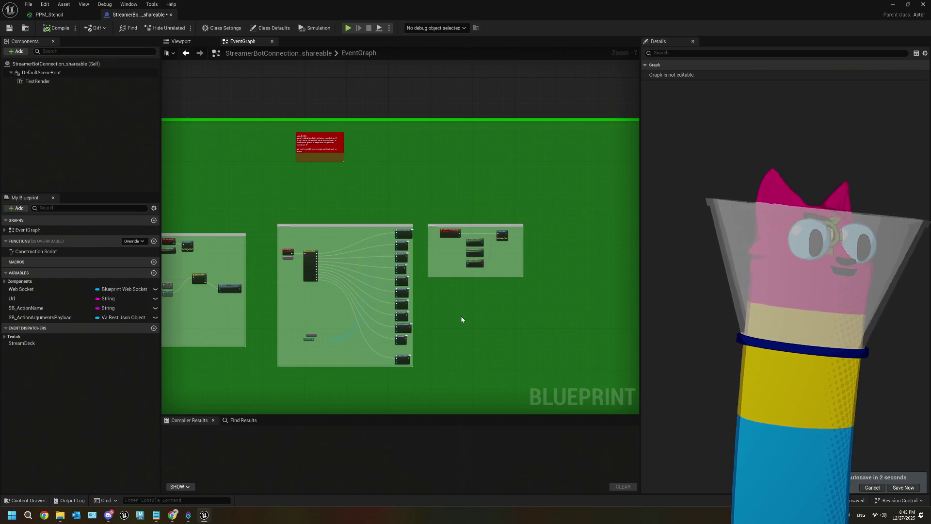
pyautogui.scroll(-4, 461, 320)
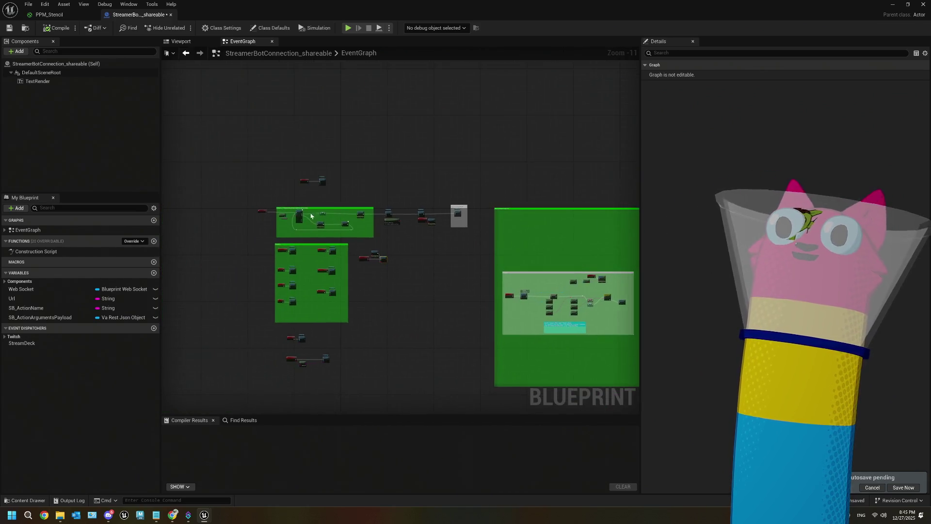
pyautogui.scroll(4, 320, 222)
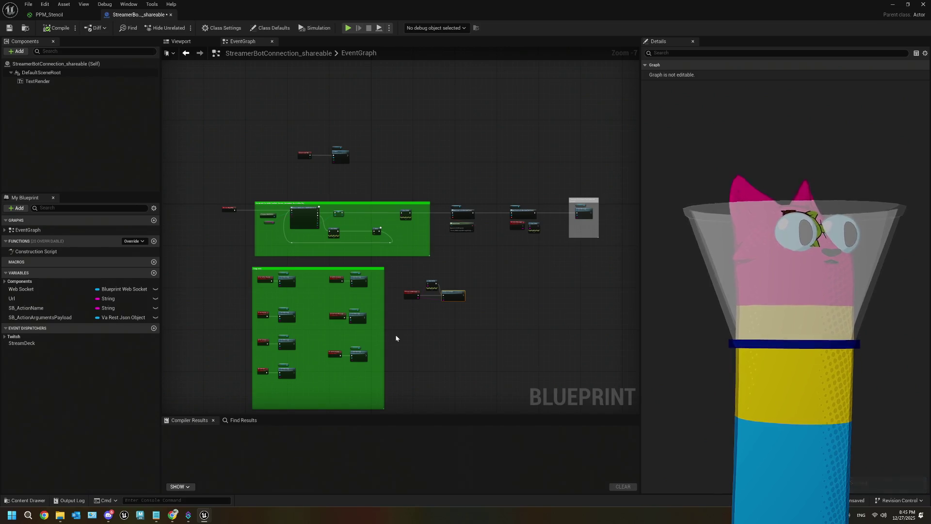
pyautogui.scroll(3, 343, 296)
pyautogui.scroll(-3, 312, 275)
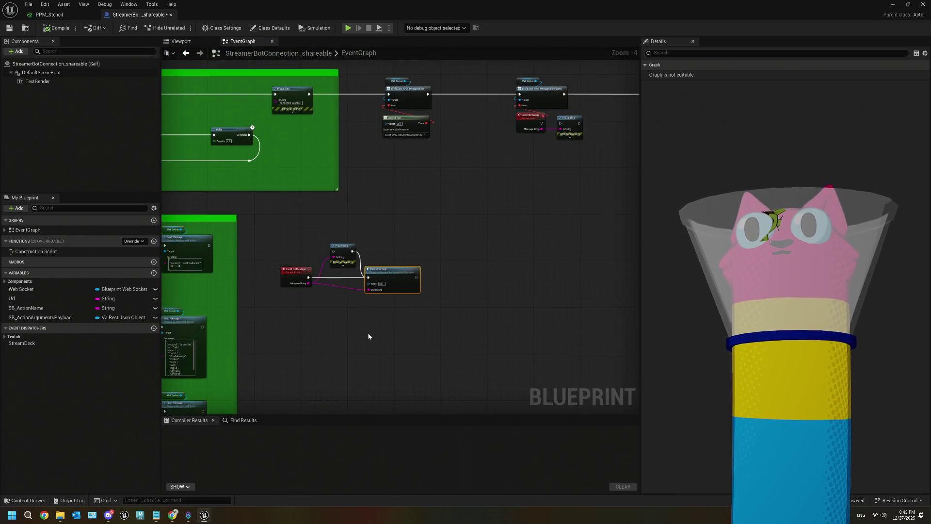
pyautogui.moveTo(408, 345); pyautogui.dragTo(377, 339)
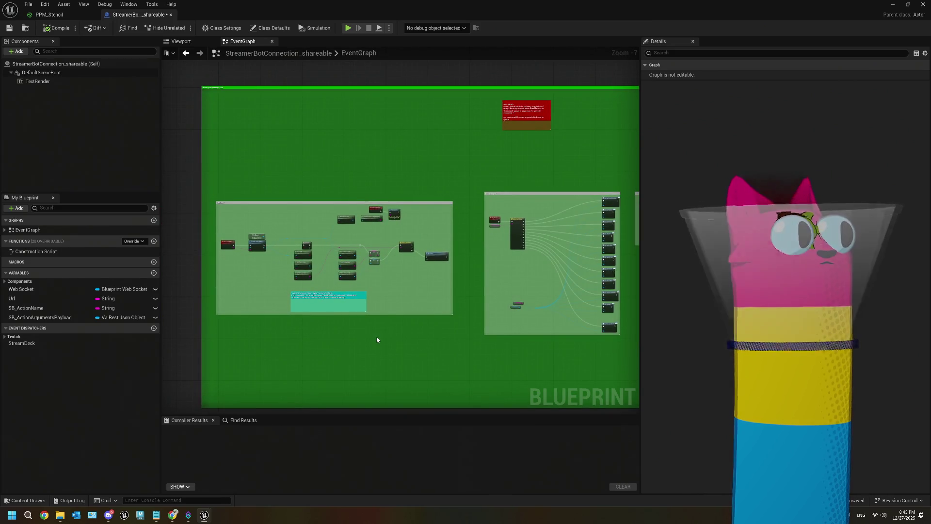
pyautogui.scroll(5, 452, 237)
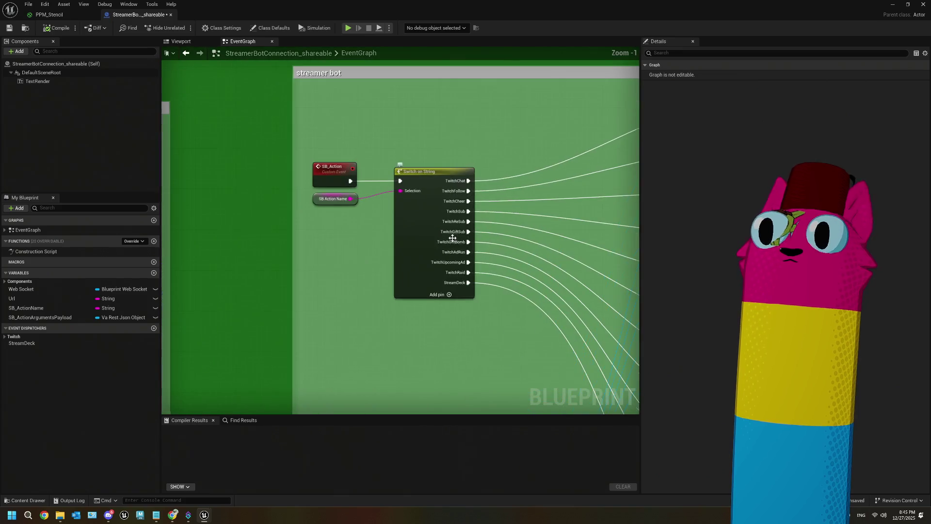
# - Zoom out of the graph and pan back to the left-hand comment boxes
pyautogui.scroll(-5, 427, 320)
pyautogui.moveTo(427, 319); pyautogui.dragTo(295, 333)
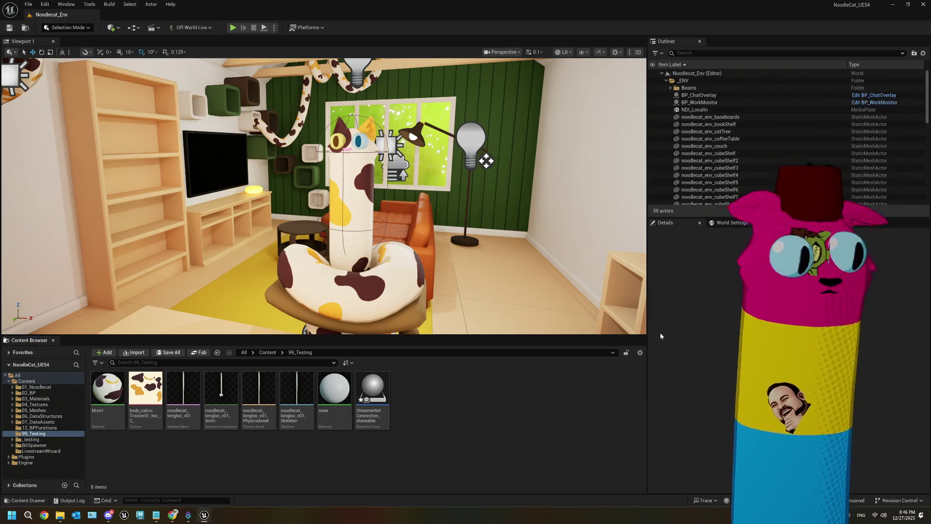
# - Narrow the Noodlecat_Env level viewport slightly by dragging the splitter beside the Outliner
pyautogui.moveTo(647, 290); pyautogui.dragTo(637, 290)
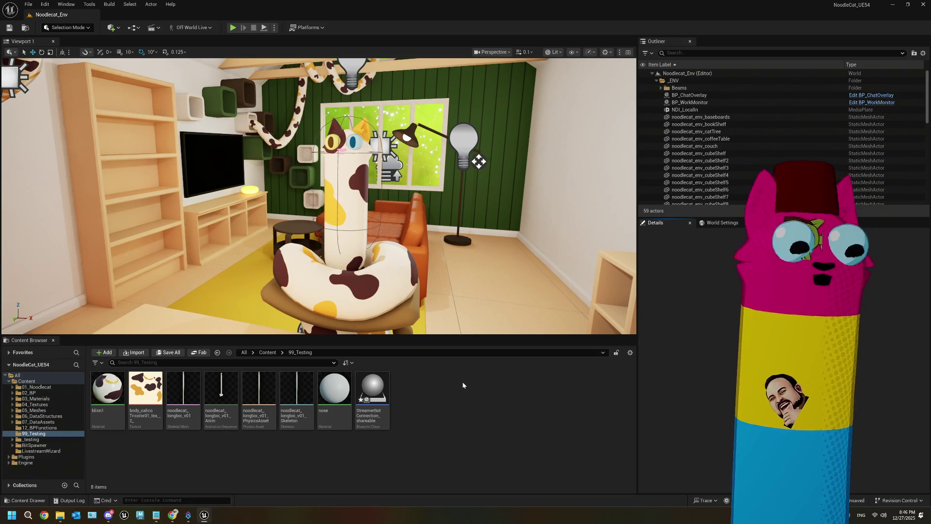
pyautogui.click(232, 28)
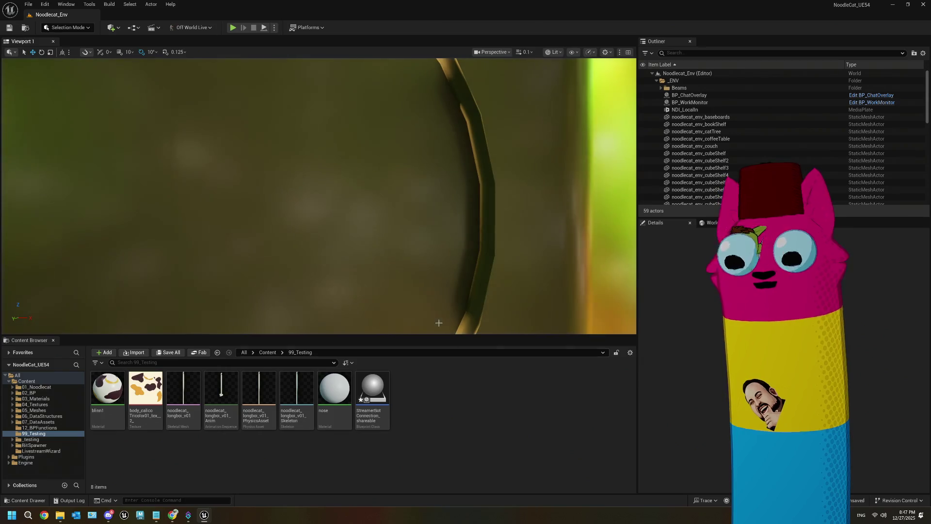
pyautogui.press('Escape')
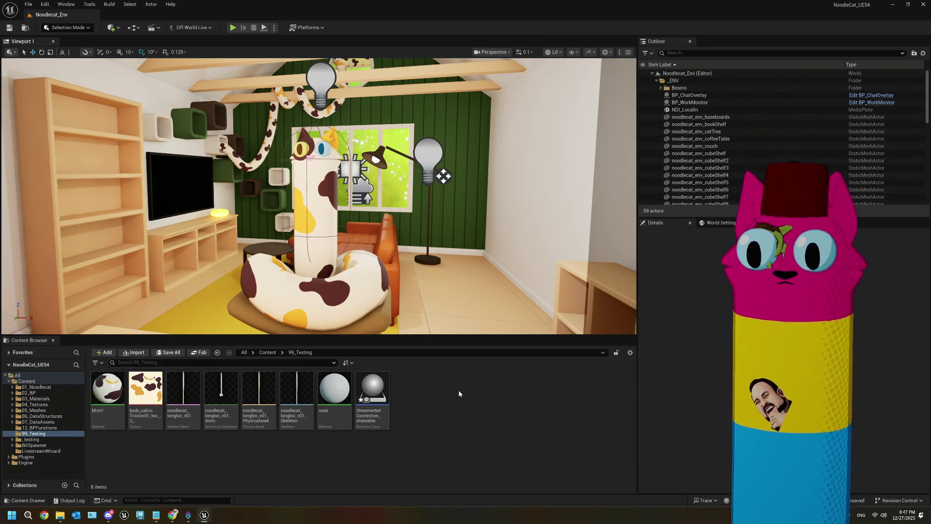
# - Open the StreamerBotConnection_shareable blueprint and bring the upper-left area of its graph into view
pyautogui.doubleClick(373, 390)
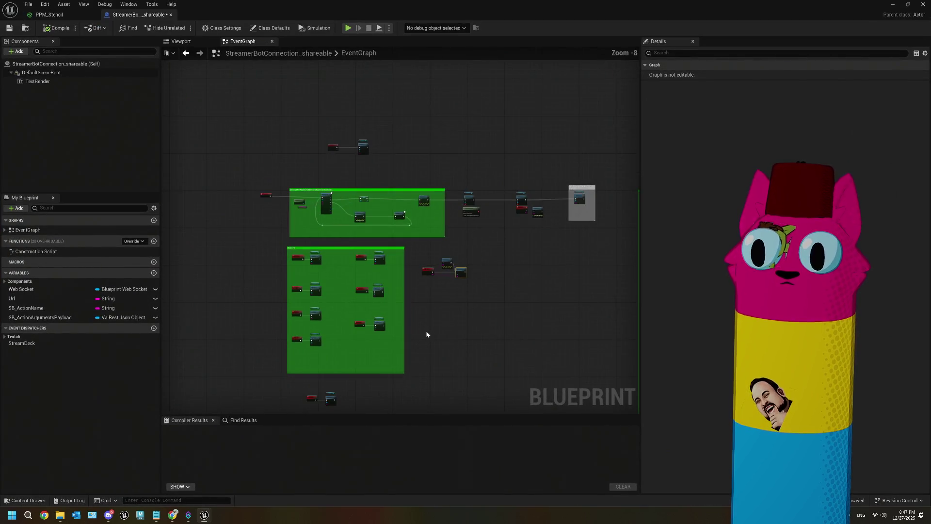
pyautogui.scroll(3, 426, 330)
pyautogui.scroll(2, 374, 295)
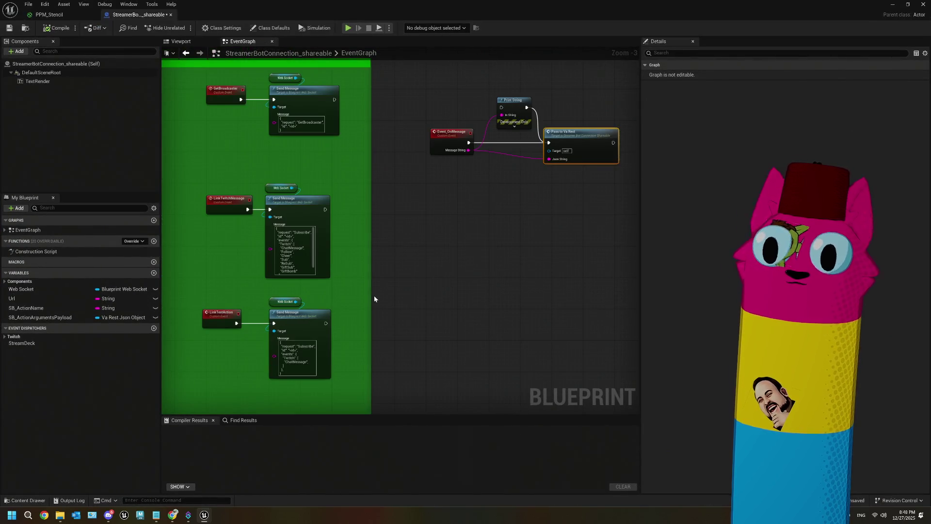
pyautogui.scroll(-4, 374, 295)
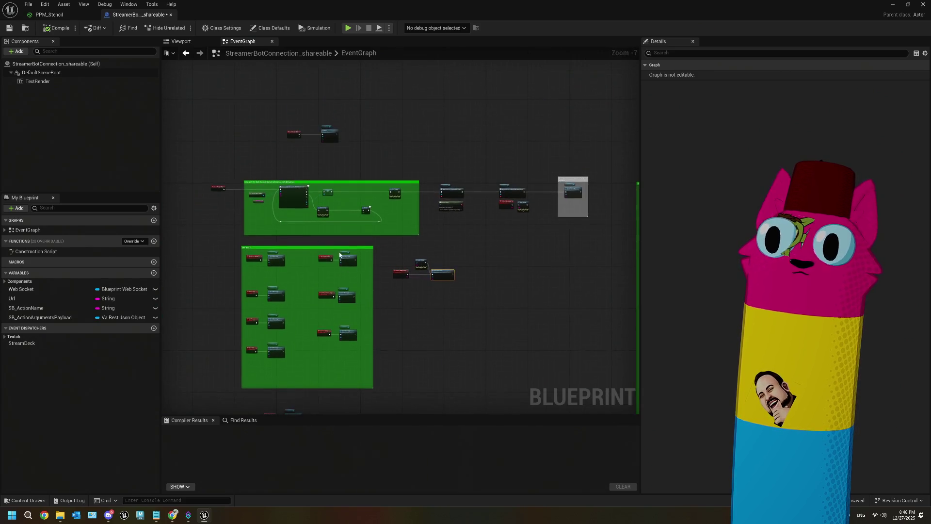
pyautogui.scroll(2, 340, 255)
pyautogui.moveTo(328, 267); pyautogui.dragTo(370, 307)
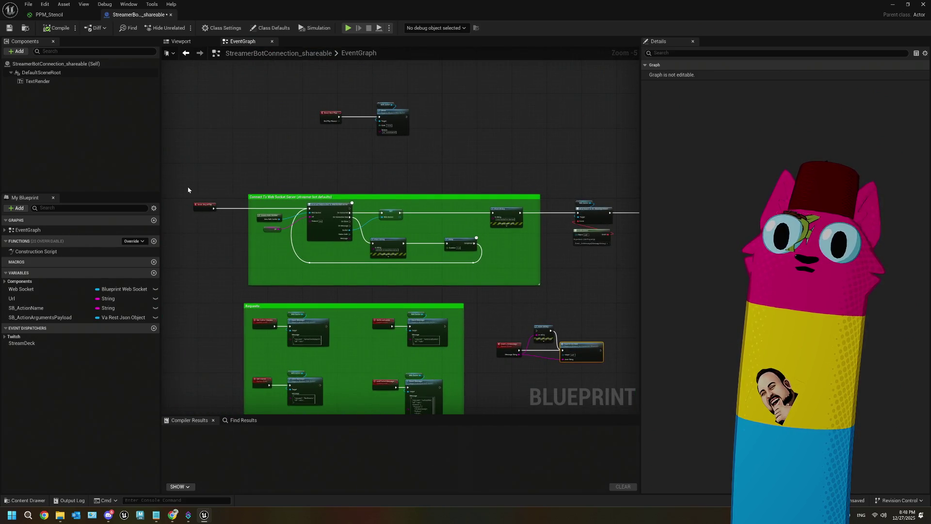
# - Marquee-select the Connect To Web Socket Server group and its following nodes, then minimize the blueprint
pyautogui.moveTo(190, 183)
pyautogui.mouseDown()
pyautogui.moveTo(363, 261)
pyautogui.moveTo(657, 298)
pyautogui.moveTo(546, 292)
pyautogui.mouseUp()
pyautogui.scroll(-3, 491, 295)
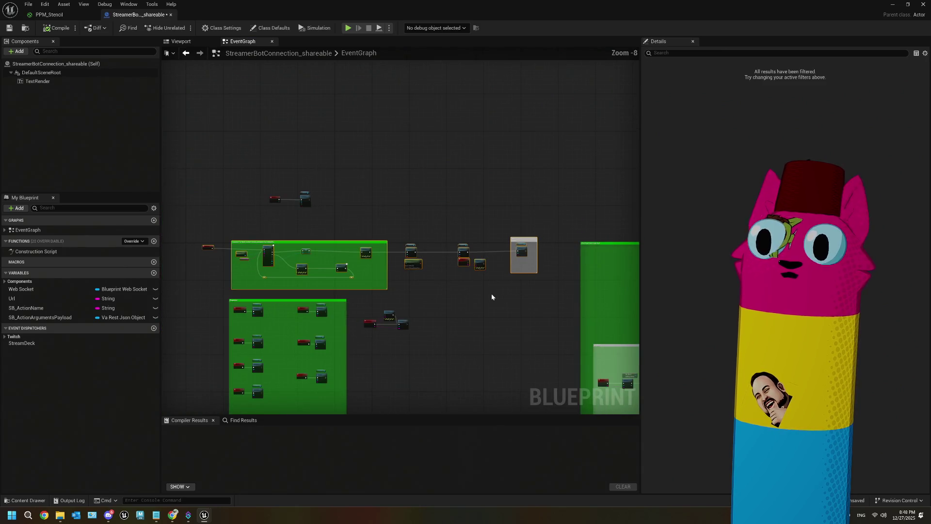
pyautogui.click(891, 6)
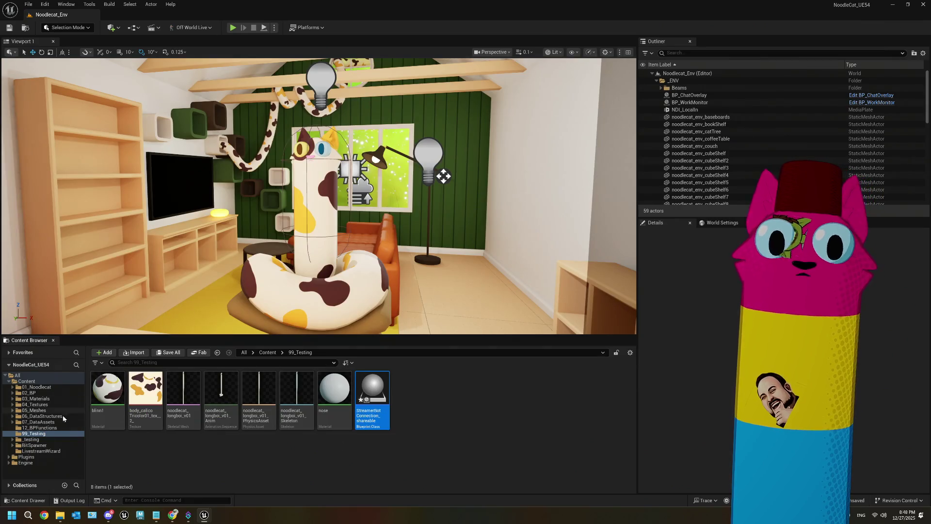
# - Open BP_test from the testing Core folder and delete its default nodes except Event BeginPlay
pyautogui.click(13, 439)
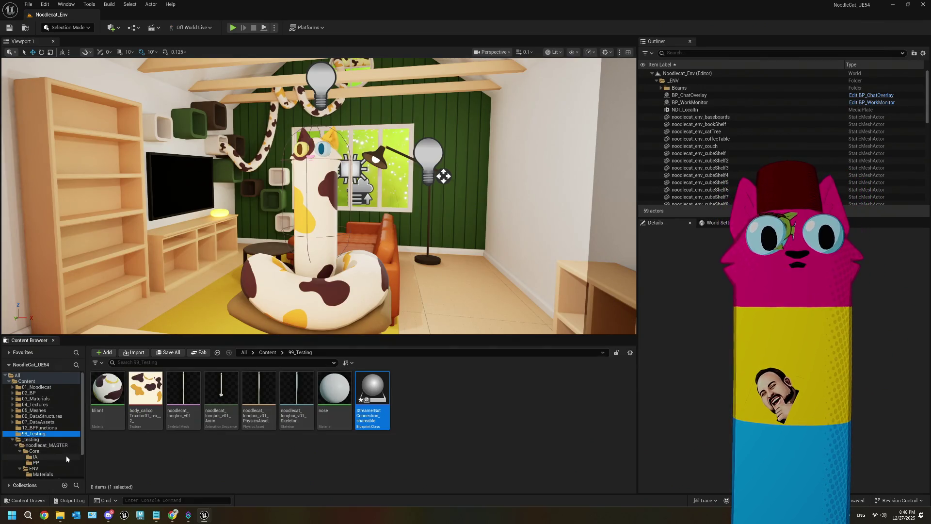
pyautogui.click(33, 451)
pyautogui.doubleClick(372, 396)
pyautogui.moveTo(530, 326)
pyautogui.mouseDown()
pyautogui.moveTo(349, 207)
pyautogui.moveTo(342, 149)
pyautogui.mouseUp()
pyautogui.press('Delete')
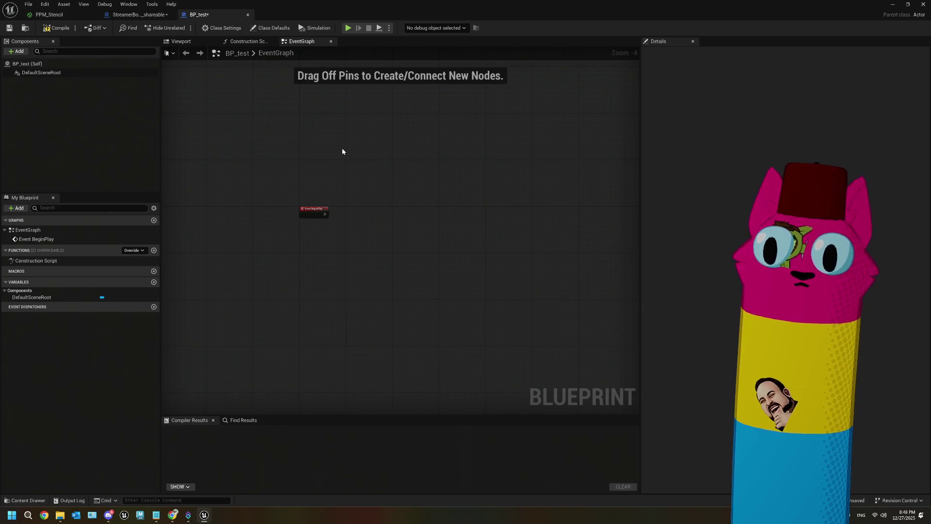
# - Paste the websocket nodes, delete the CustomEvent, and wire Event BeginPlay into Connect WebSocket
pyautogui.scroll(-3, 282, 223)
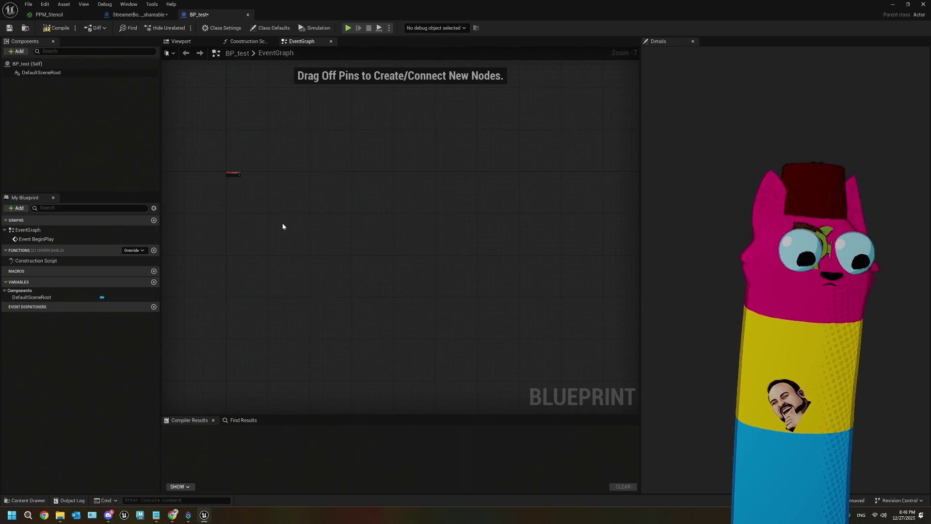
pyautogui.hotkey('ctrl', 'v')
pyautogui.moveTo(234, 215); pyautogui.dragTo(369, 184)
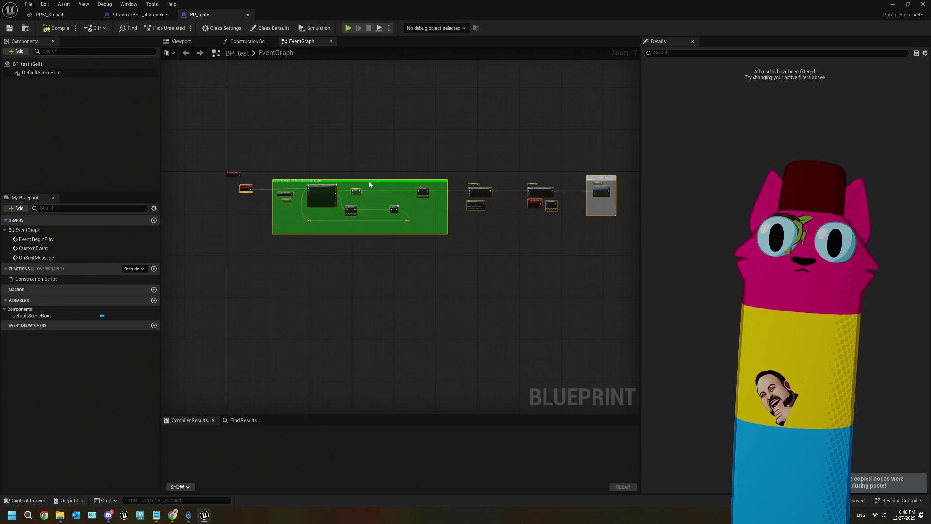
pyautogui.scroll(4, 237, 167)
pyautogui.click(262, 207)
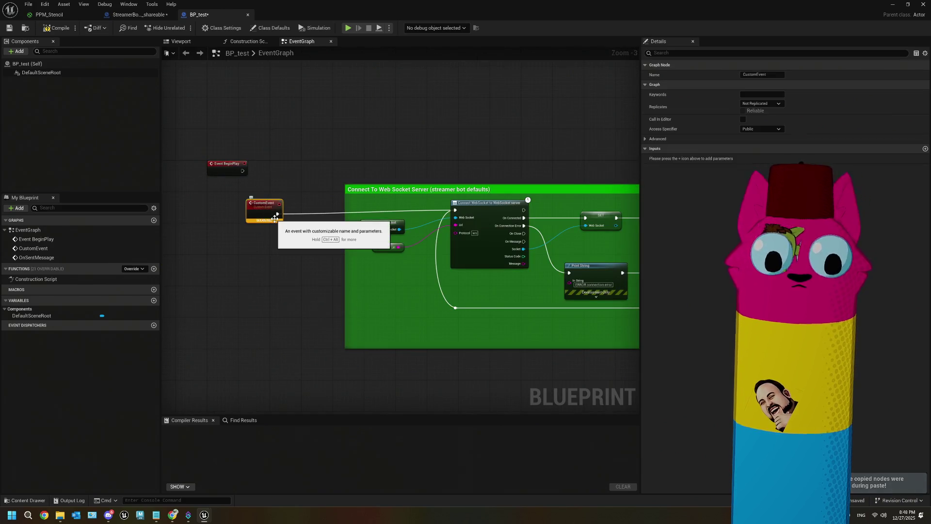
pyautogui.press('Delete')
pyautogui.moveTo(243, 171); pyautogui.dragTo(455, 210)
# - Reposition the Connect To Web Socket Server comment group neatly beside Event BeginPlay
pyautogui.scroll(-6, 455, 209)
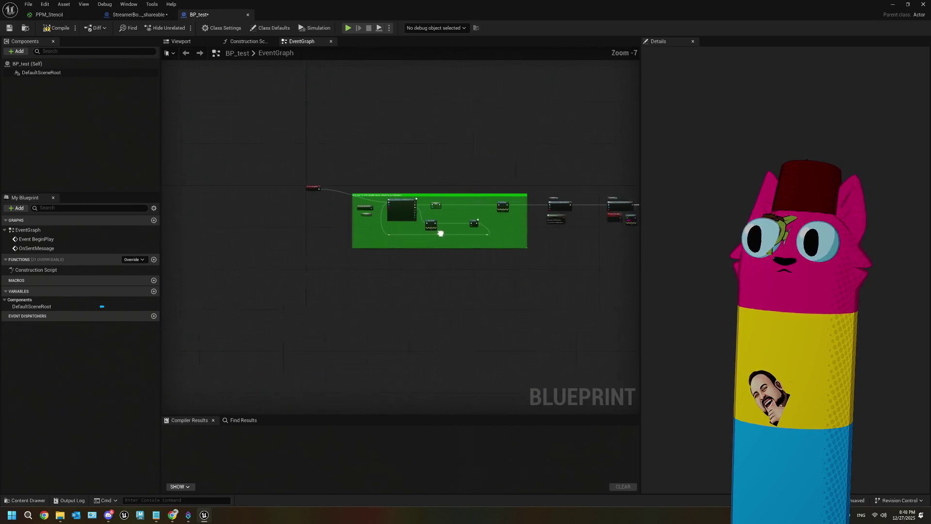
pyautogui.moveTo(243, 156); pyautogui.dragTo(555, 285)
pyautogui.moveTo(297, 187); pyautogui.dragTo(282, 179)
pyautogui.scroll(6, 282, 180)
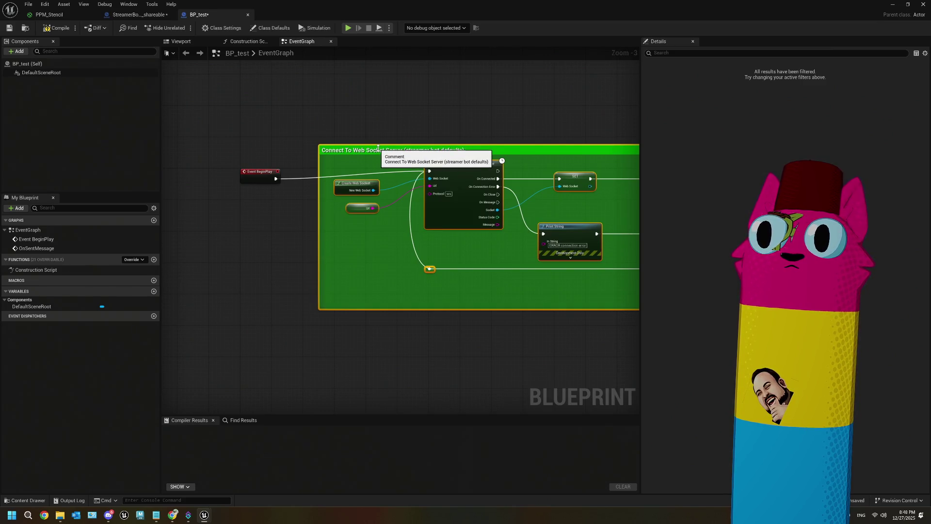
pyautogui.moveTo(375, 148); pyautogui.dragTo(379, 159)
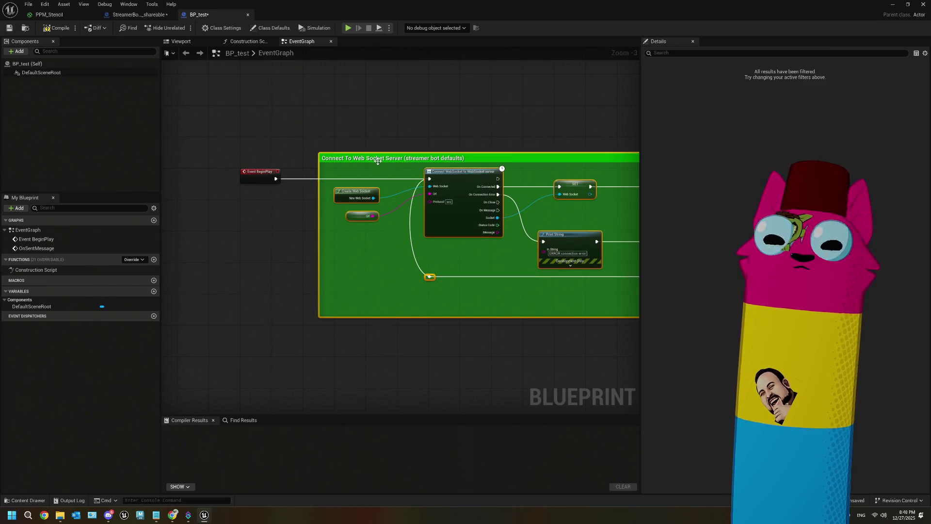
pyautogui.click(316, 248)
pyautogui.scroll(3, 282, 196)
# - Create a Url string variable and a Web Socket variable from the pasted nodes, then close BP_test
pyautogui.rightClick(278, 207)
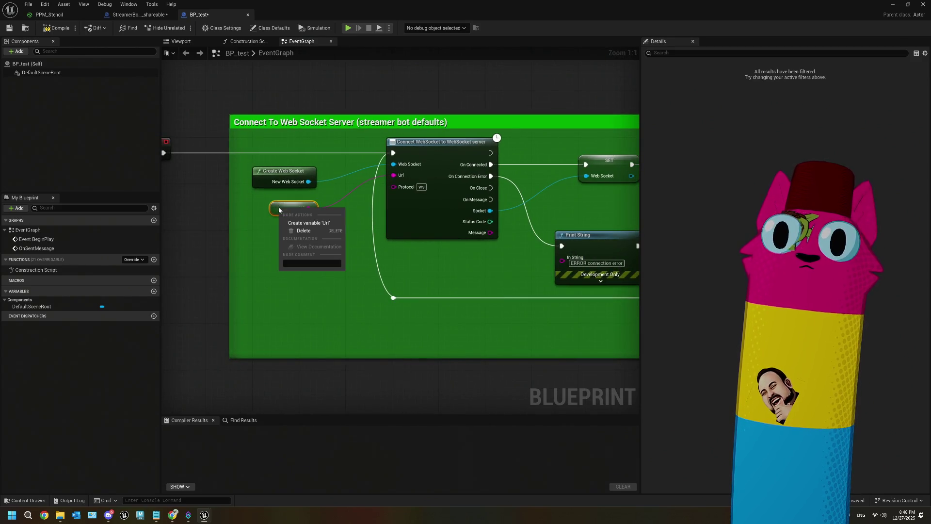
pyautogui.click(311, 230)
pyautogui.moveTo(480, 288); pyautogui.dragTo(292, 286)
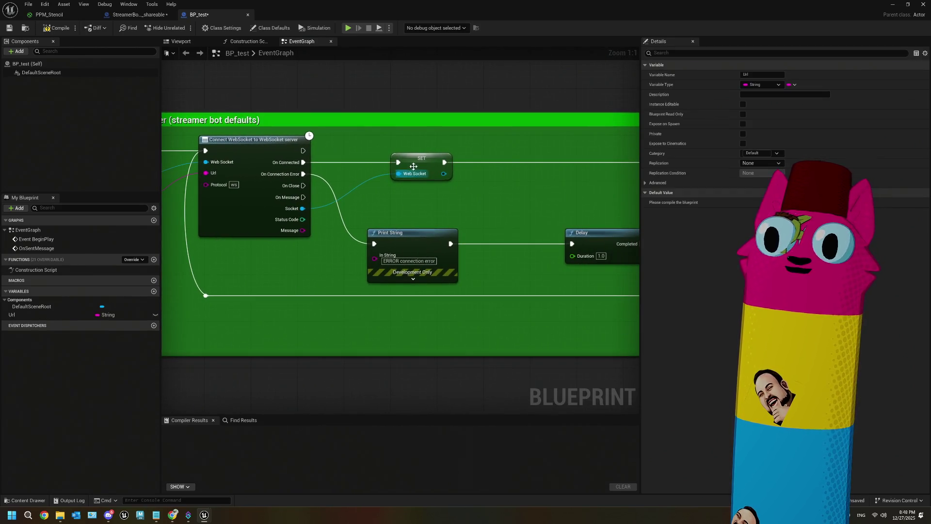
pyautogui.rightClick(398, 174)
pyautogui.click(436, 187)
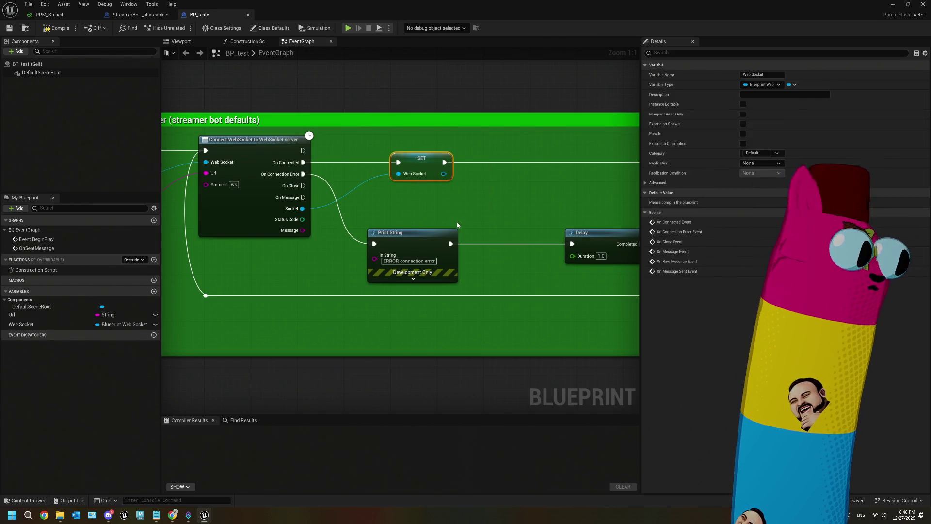
pyautogui.scroll(-7, 457, 225)
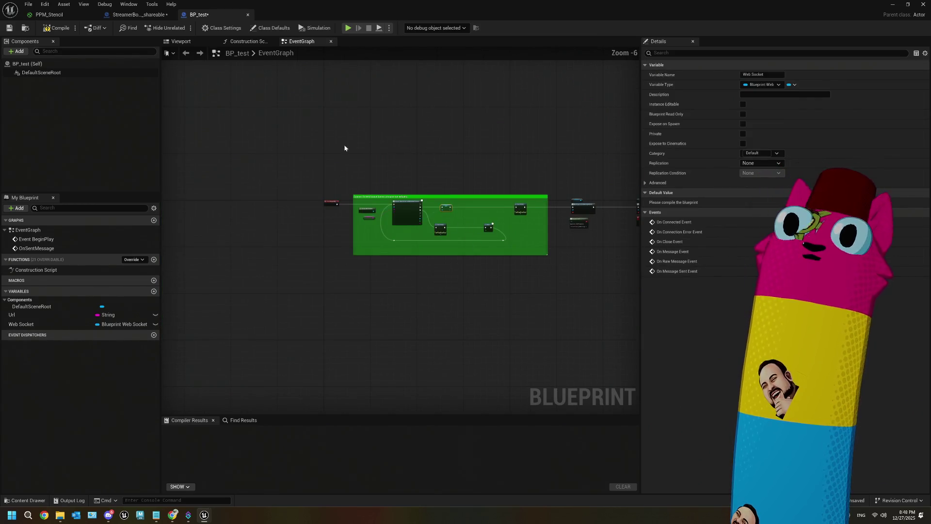
pyautogui.click(247, 15)
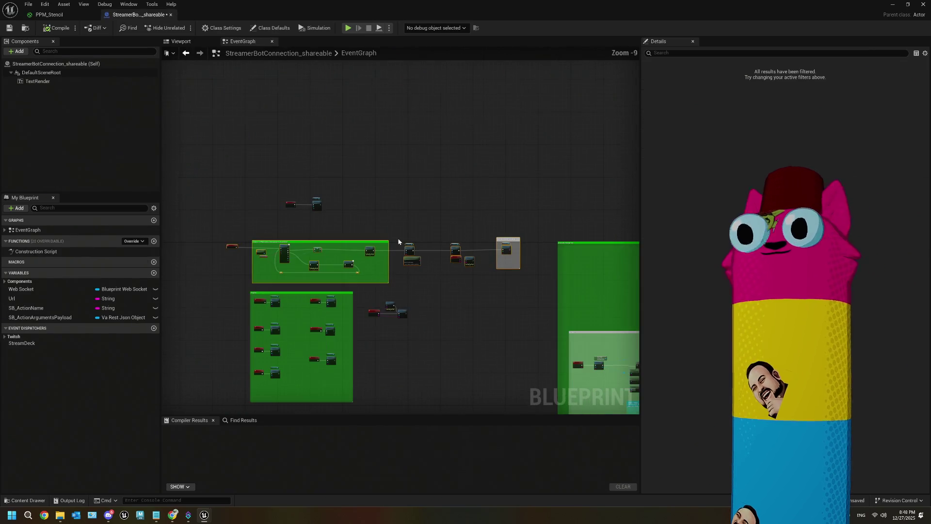
# - Save StreamerBotConnection_shareable and look over its message-handling event nodes
pyautogui.click(10, 29)
pyautogui.scroll(1, 553, 353)
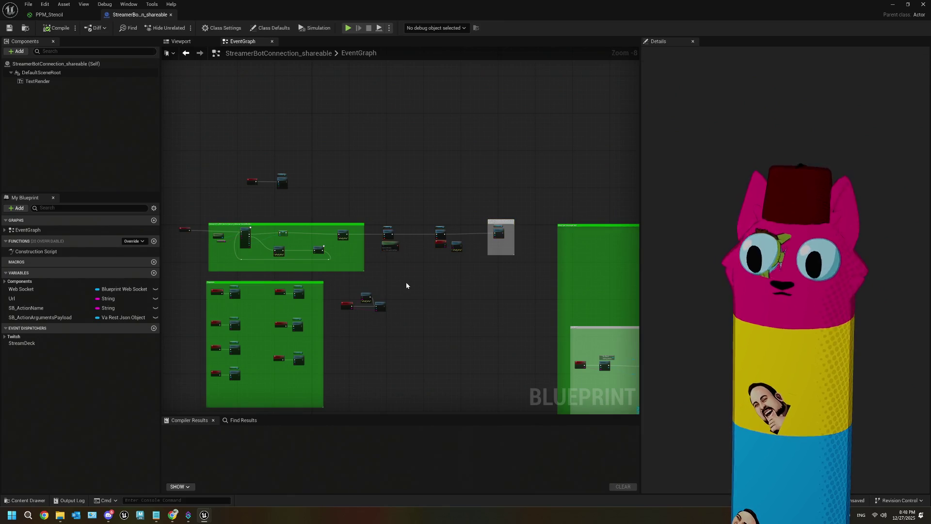
pyautogui.scroll(4, 436, 289)
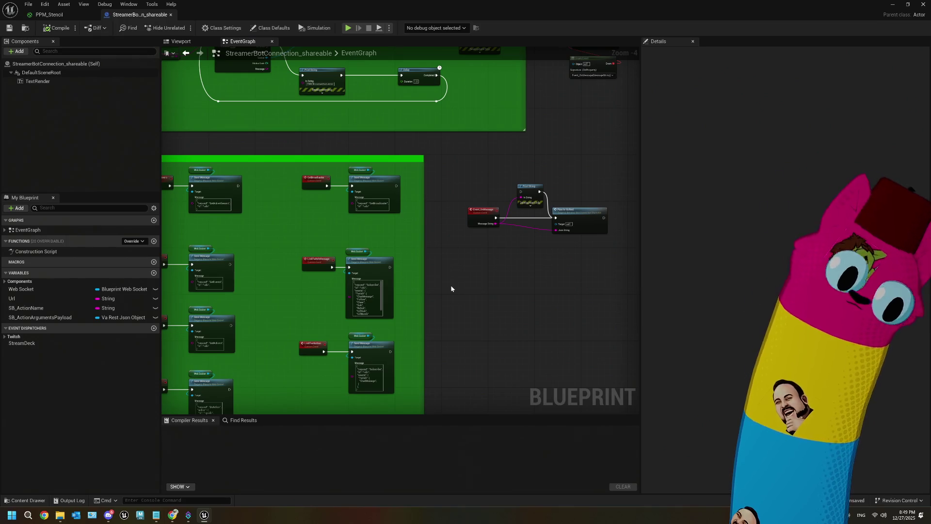
pyautogui.moveTo(478, 311)
pyautogui.mouseDown()
pyautogui.moveTo(417, 318)
pyautogui.moveTo(410, 285)
pyautogui.mouseUp()
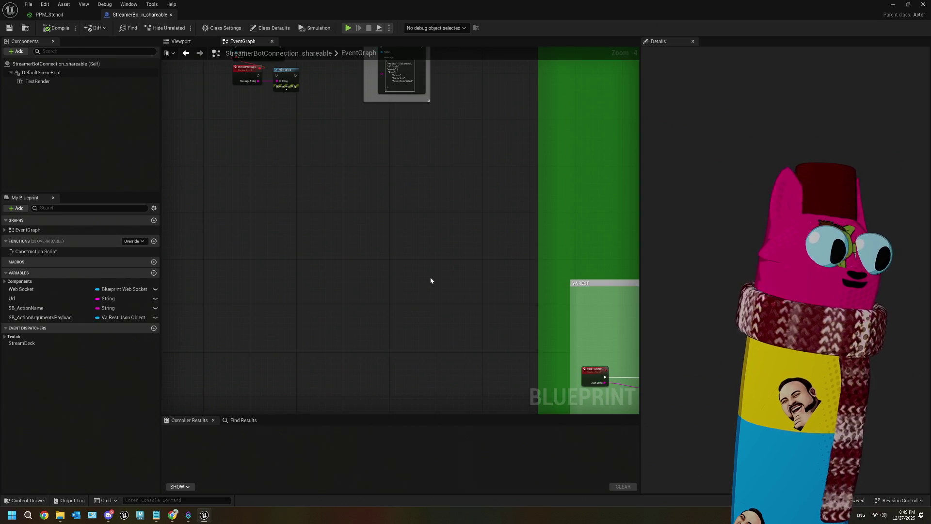
pyautogui.scroll(-3, 345, 269)
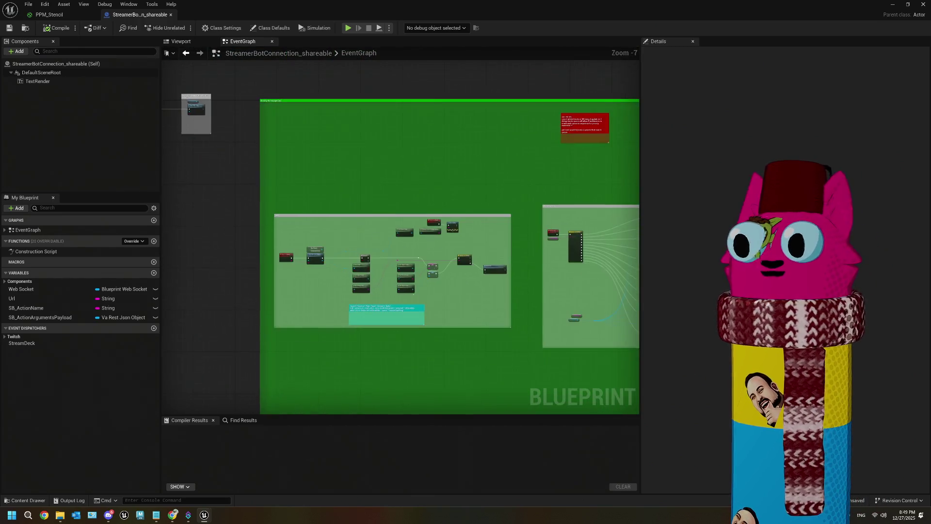
pyautogui.scroll(3, 293, 306)
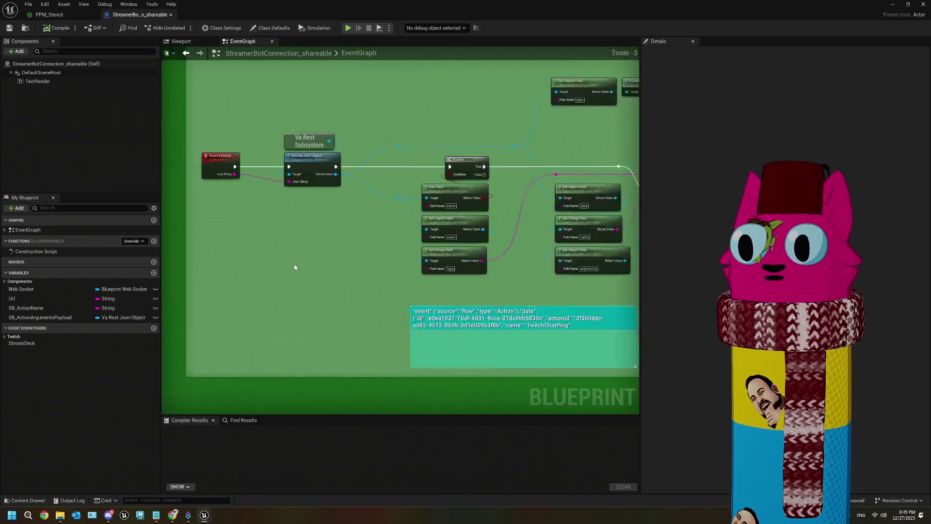
pyautogui.scroll(3, 294, 267)
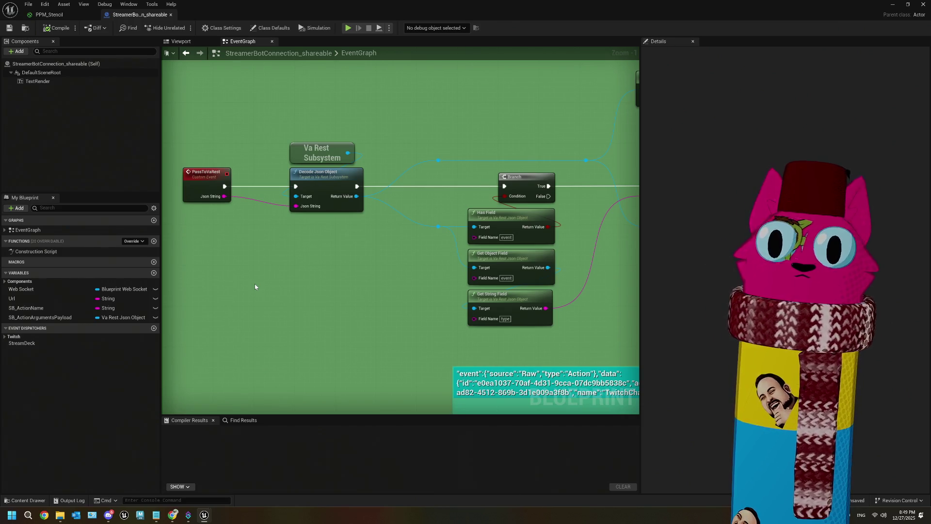
pyautogui.moveTo(352, 282); pyautogui.dragTo(153, 250)
pyautogui.scroll(-2, 416, 316)
pyautogui.moveTo(425, 311)
pyautogui.mouseDown()
pyautogui.moveTo(472, 306)
pyautogui.moveTo(430, 270)
pyautogui.moveTo(343, 281)
pyautogui.mouseUp()
pyautogui.scroll(2, 343, 281)
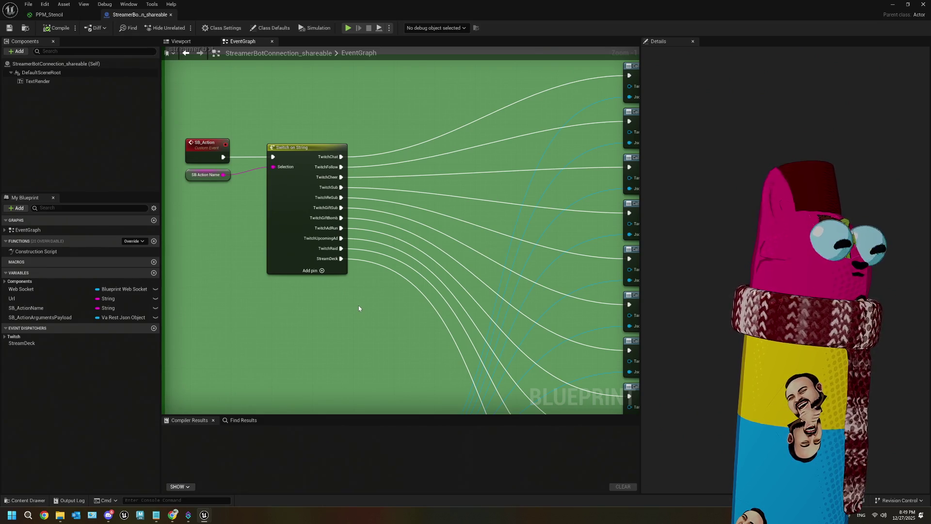
pyautogui.scroll(-2, 358, 308)
pyautogui.scroll(-2, 359, 306)
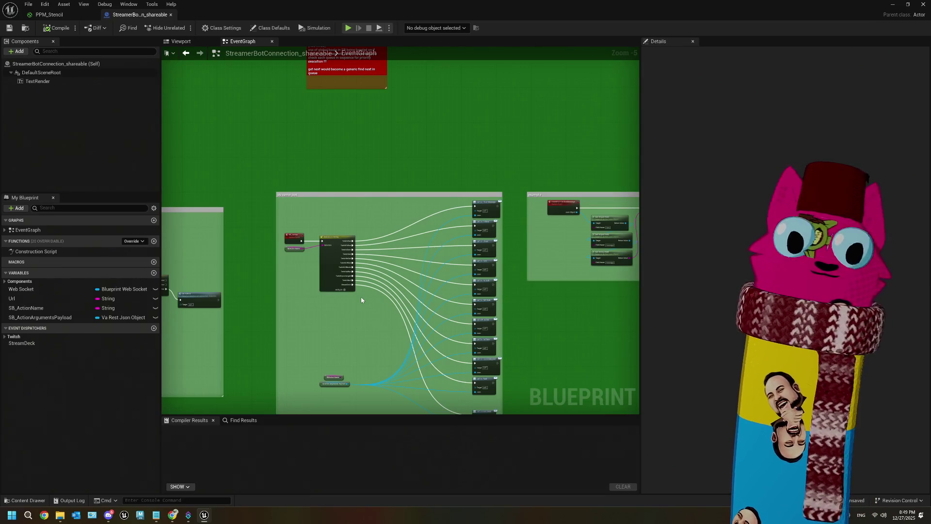
pyautogui.scroll(5, 361, 300)
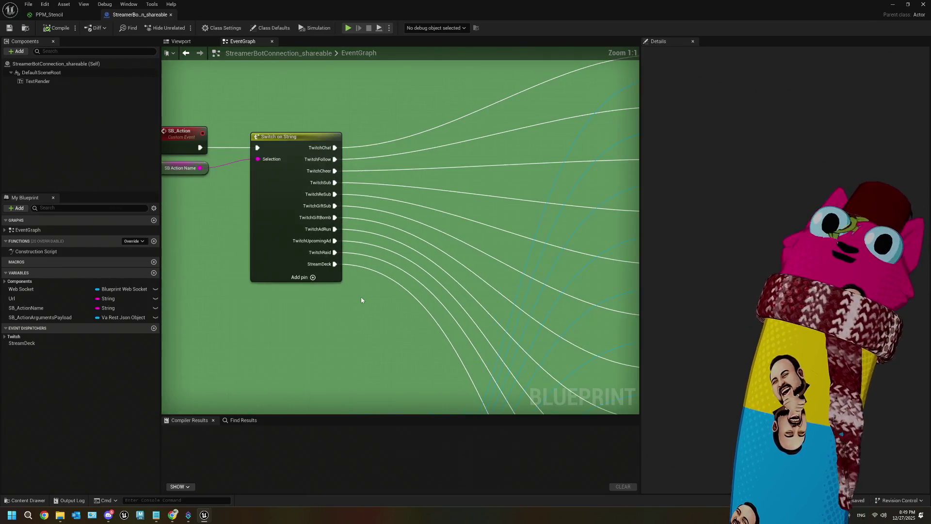
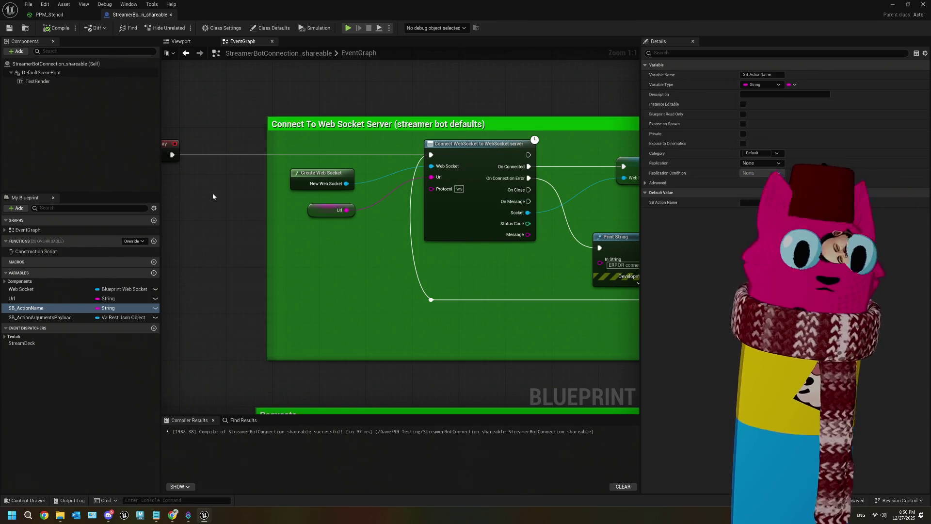
# - Set the Blueprint editor aside and delete the BP_test actor from the level
pyautogui.scroll(-6, 374, 324)
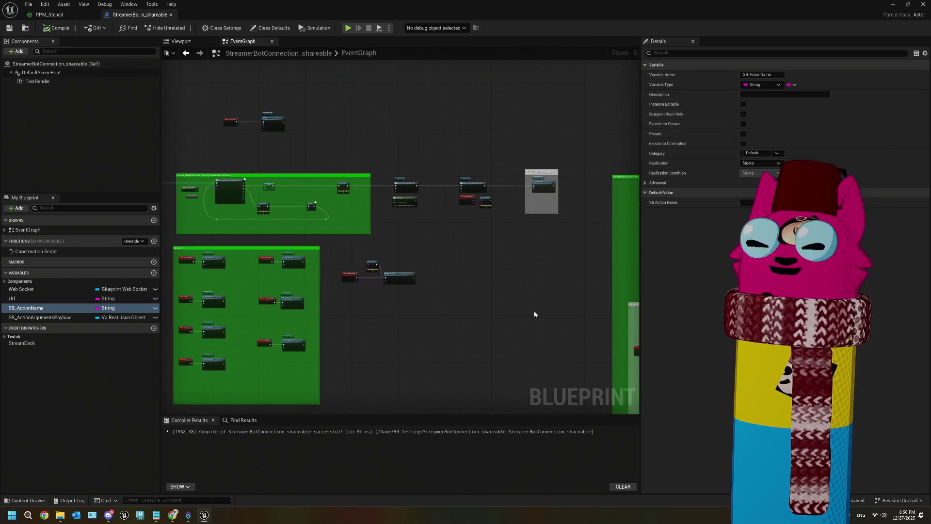
pyautogui.scroll(4, 252, 252)
pyautogui.scroll(-2, 448, 270)
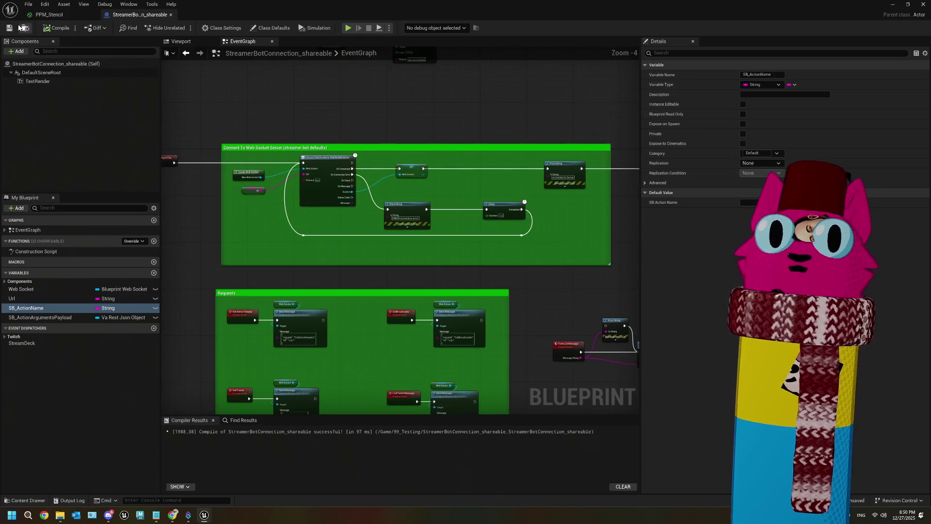
pyautogui.click(895, 4)
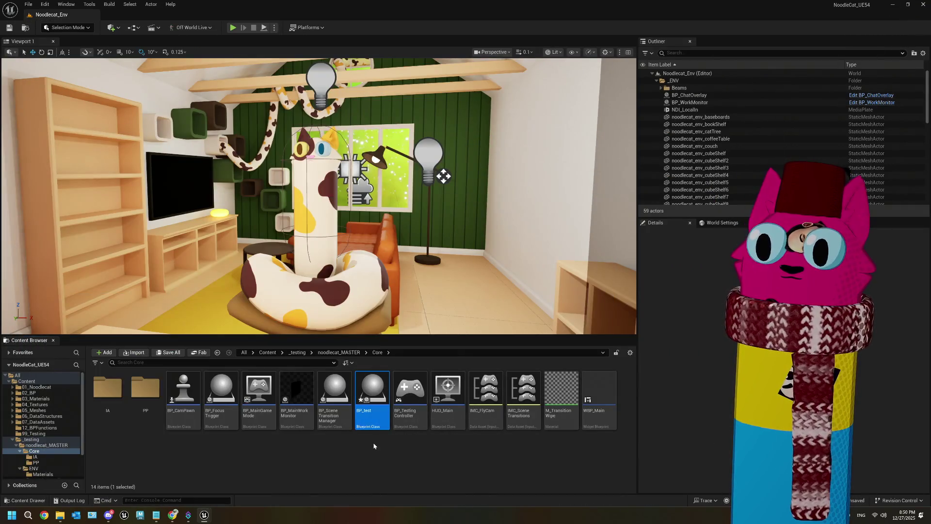
pyautogui.scroll(-3, 699, 117)
pyautogui.scroll(3, 712, 131)
pyautogui.scroll(-5, 698, 136)
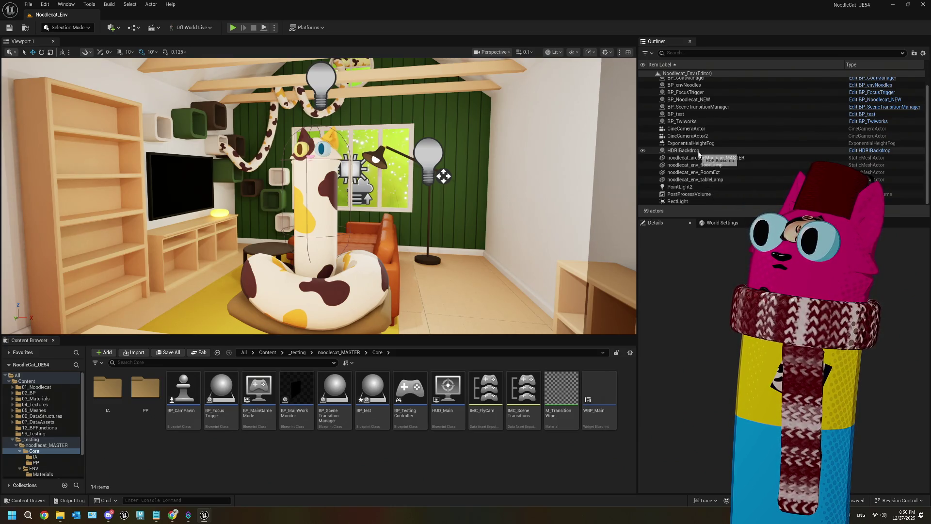
pyautogui.click(678, 115)
pyautogui.press('Delete')
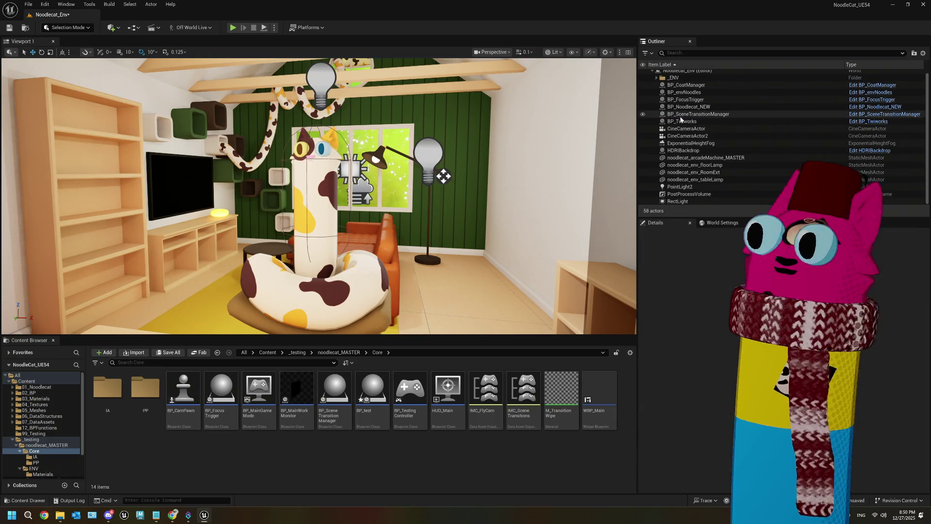
# - Move StreamerBotConnection_shareable from 99_Testing into the Core folder and reopen it
pyautogui.click(34, 433)
pyautogui.click(387, 397)
pyautogui.moveTo(387, 397)
pyautogui.mouseDown()
pyautogui.moveTo(83, 465)
pyautogui.moveTo(26, 448)
pyautogui.moveTo(32, 456)
pyautogui.mouseUp()
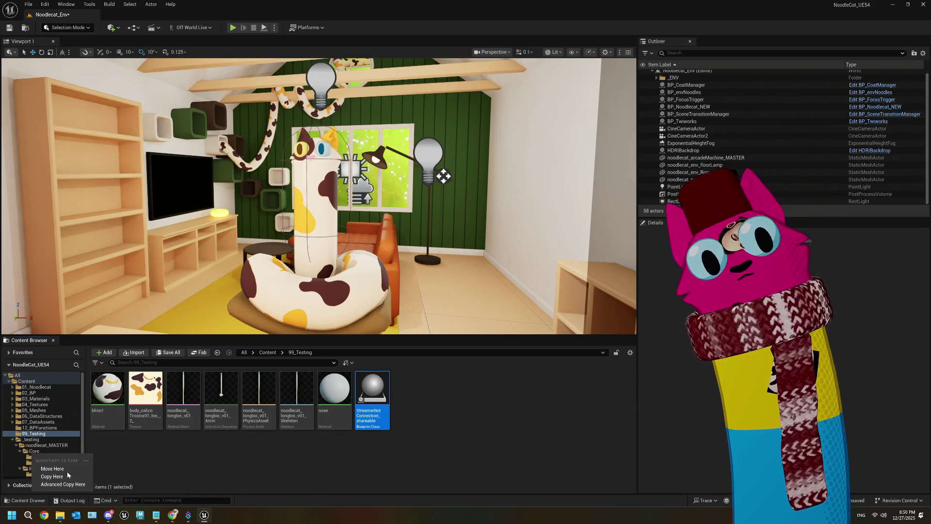
pyautogui.click(53, 474)
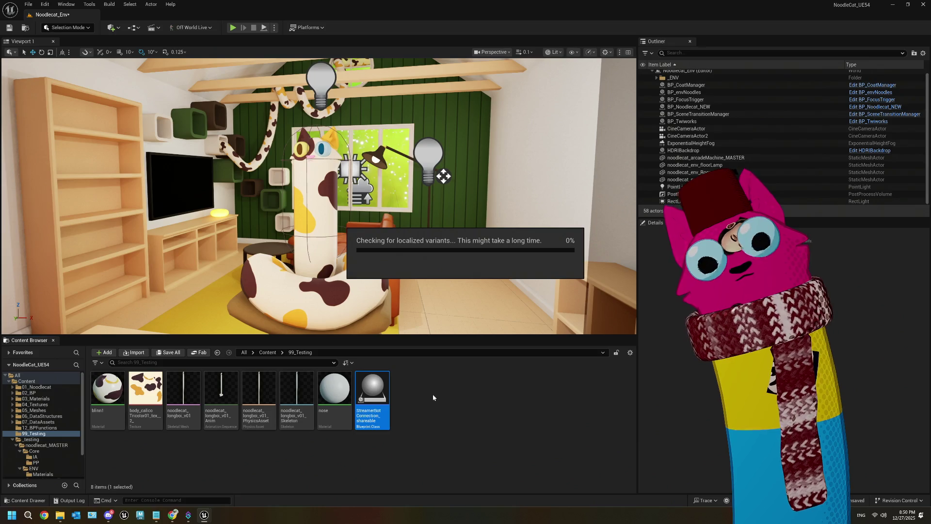
pyautogui.click(40, 452)
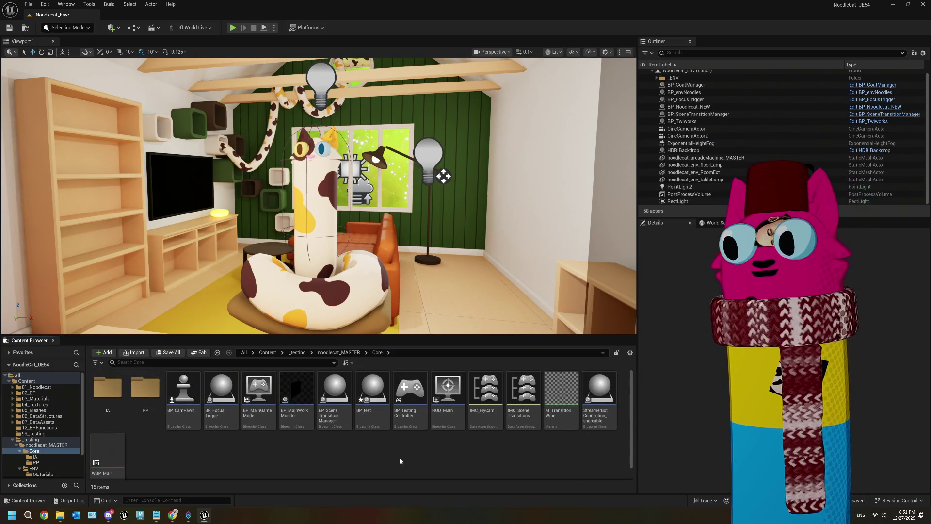
pyautogui.click(602, 411)
pyautogui.doubleClick(602, 411)
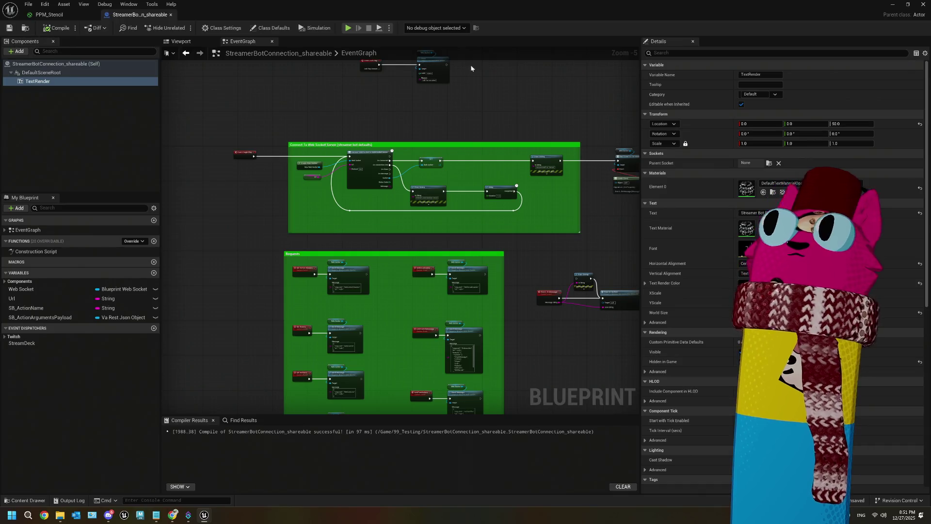
# - Minimize the StreamerBotConnection_shareable editor to the level, later reopening it from the Content Browser
pyautogui.click(892, 4)
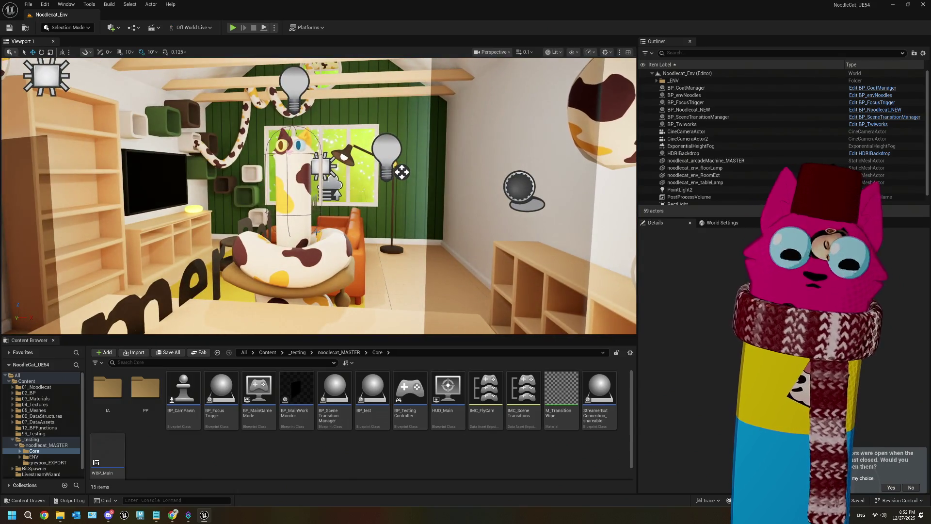
pyautogui.doubleClick(600, 393)
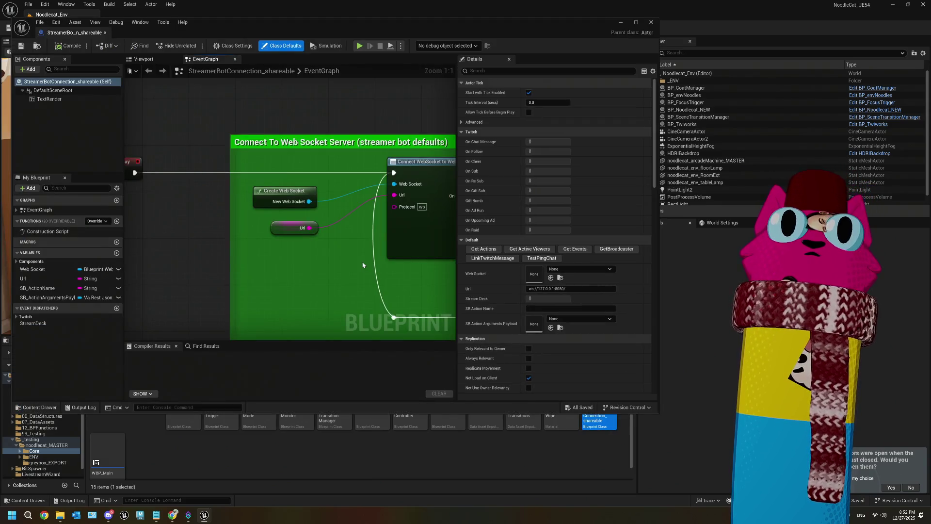
# - Maximize the Blueprint editor and review the Requests group nodes, including Get Active Viewers
pyautogui.click(635, 22)
pyautogui.scroll(-6, 427, 244)
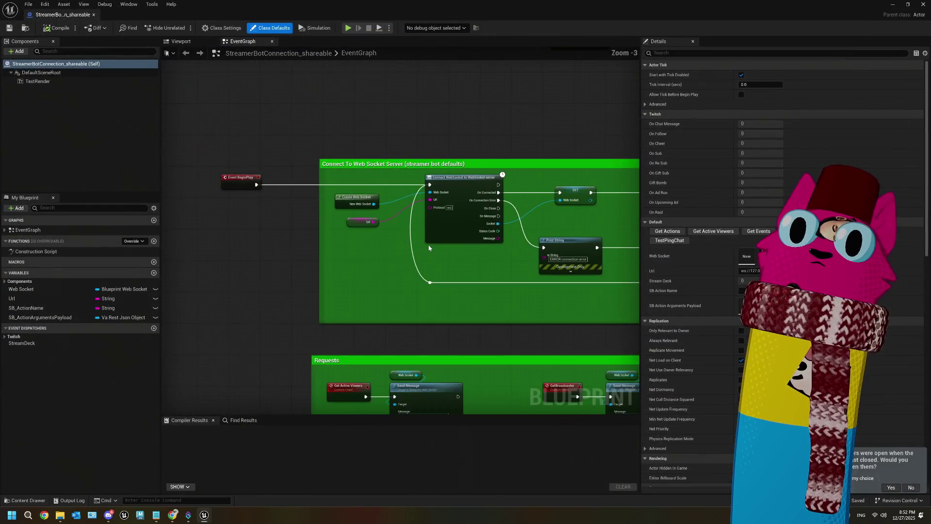
pyautogui.scroll(4, 457, 279)
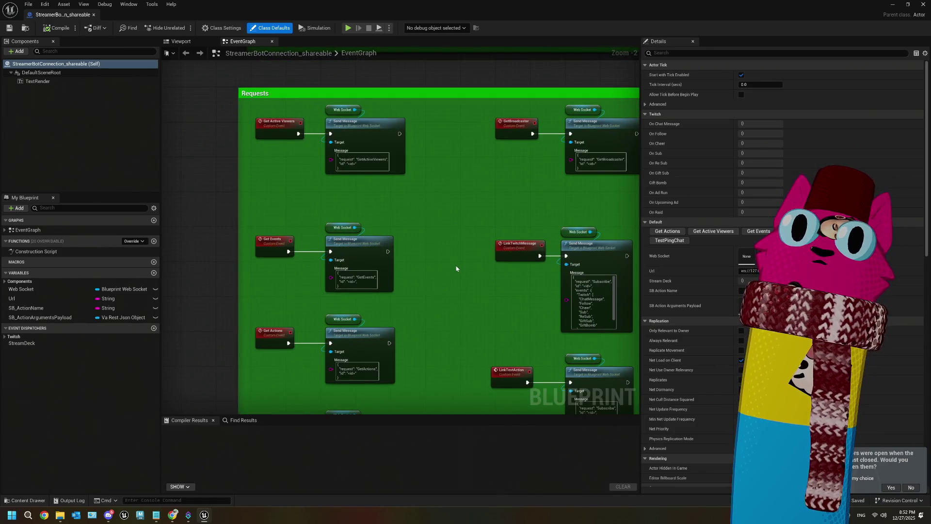
pyautogui.moveTo(445, 266); pyautogui.dragTo(426, 266)
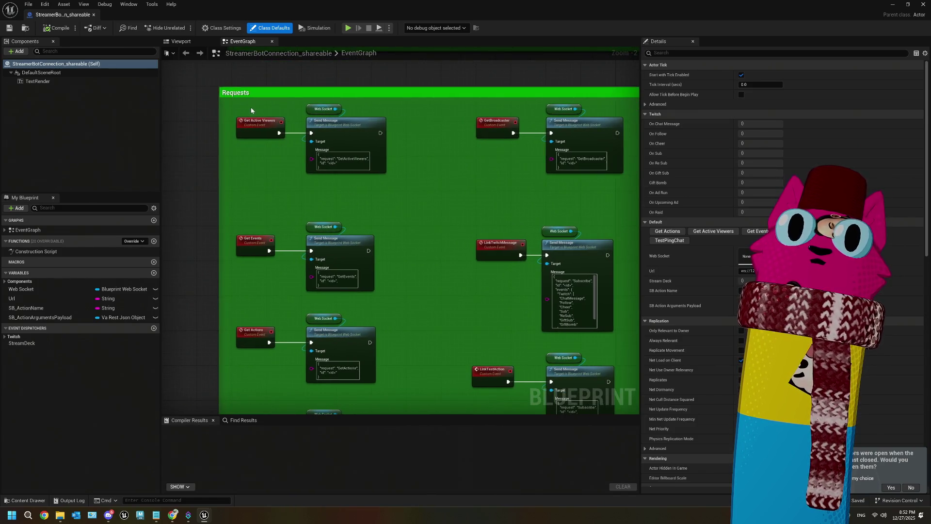
pyautogui.moveTo(253, 107); pyautogui.dragTo(356, 173)
pyautogui.moveTo(454, 288)
pyautogui.mouseDown()
pyautogui.moveTo(418, 214)
pyautogui.moveTo(409, 233)
pyautogui.moveTo(410, 164)
pyautogui.mouseUp()
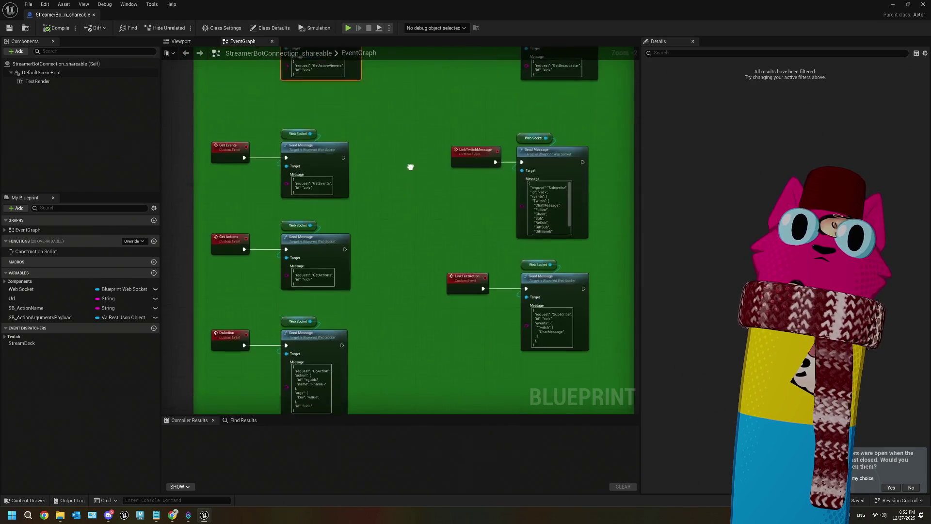
pyautogui.moveTo(390, 290); pyautogui.dragTo(390, 265)
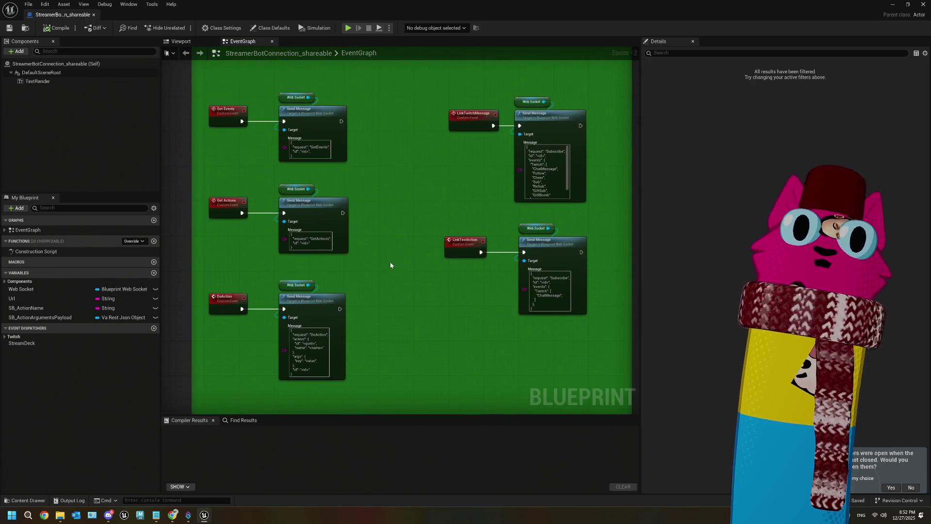
pyautogui.moveTo(405, 170); pyautogui.dragTo(312, 287)
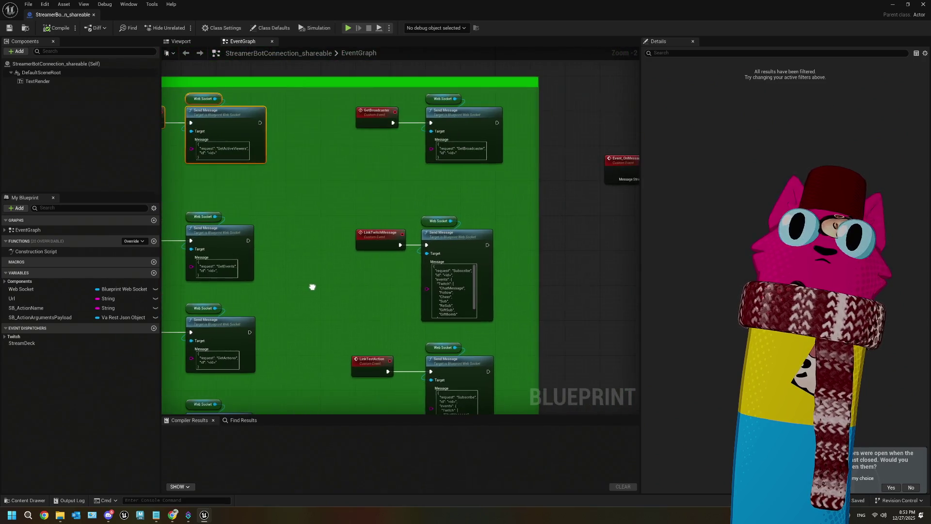
pyautogui.scroll(-1, 378, 242)
pyautogui.scroll(1, 458, 339)
# - Inspect the DoAction event, TestPingChat and BlueAnnouncement nodes in the EventGraph
pyautogui.moveTo(458, 339); pyautogui.dragTo(294, 207)
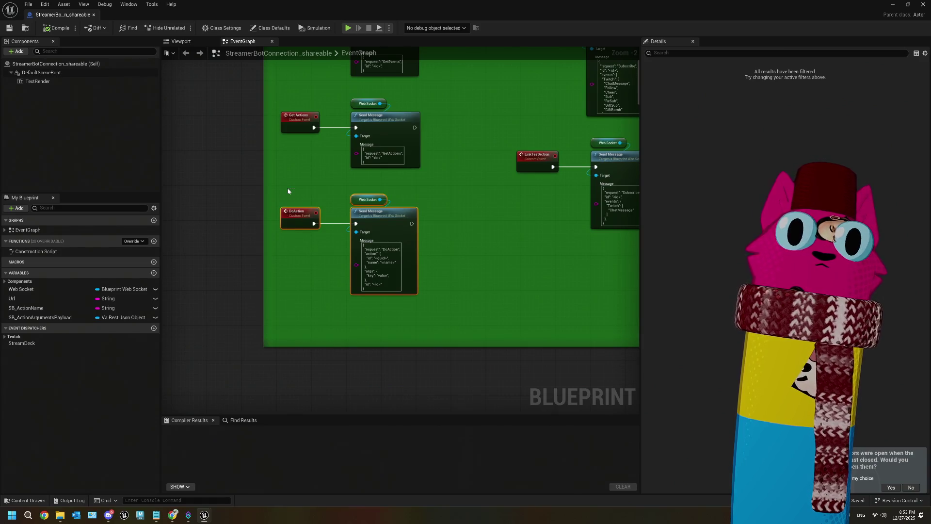
pyautogui.scroll(2, 401, 307)
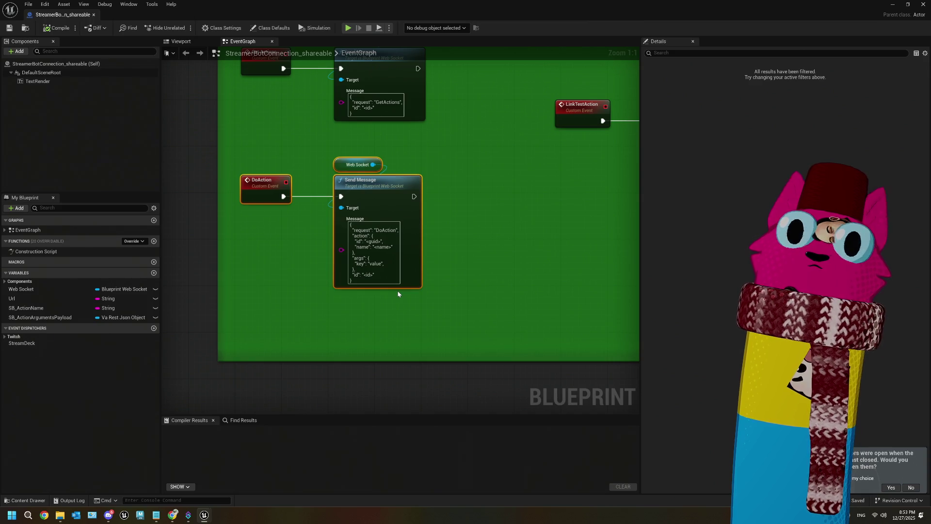
pyautogui.scroll(-4, 405, 295)
pyautogui.scroll(2, 397, 290)
pyautogui.scroll(-4, 398, 291)
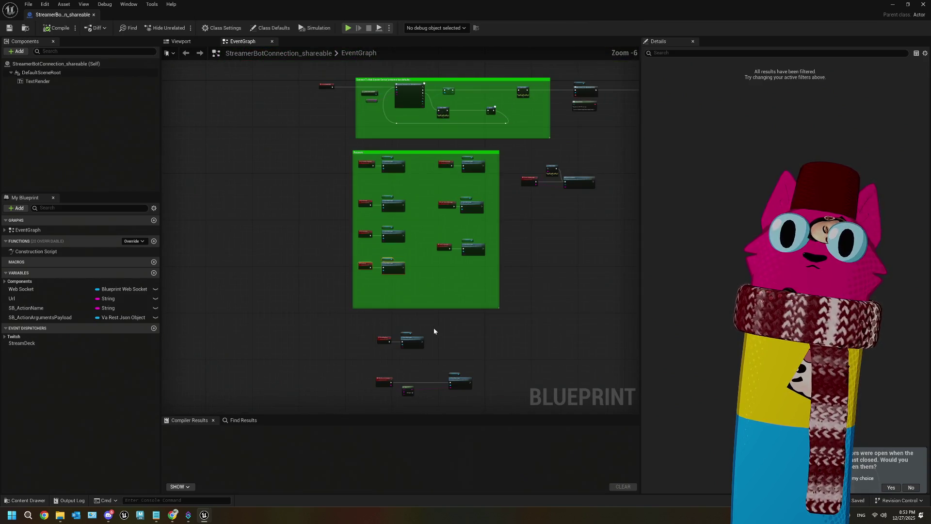
pyautogui.scroll(4, 397, 247)
pyautogui.moveTo(397, 259); pyautogui.dragTo(391, 214)
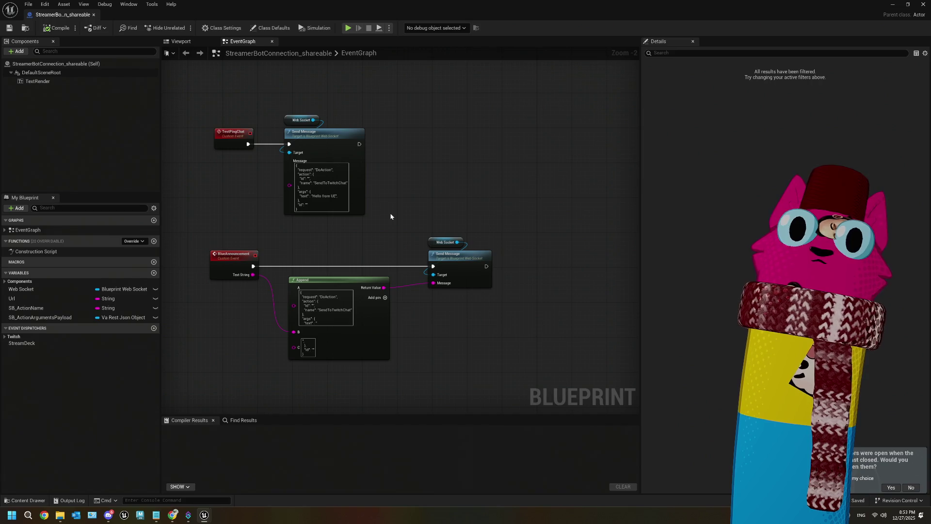
pyautogui.scroll(-10, 392, 218)
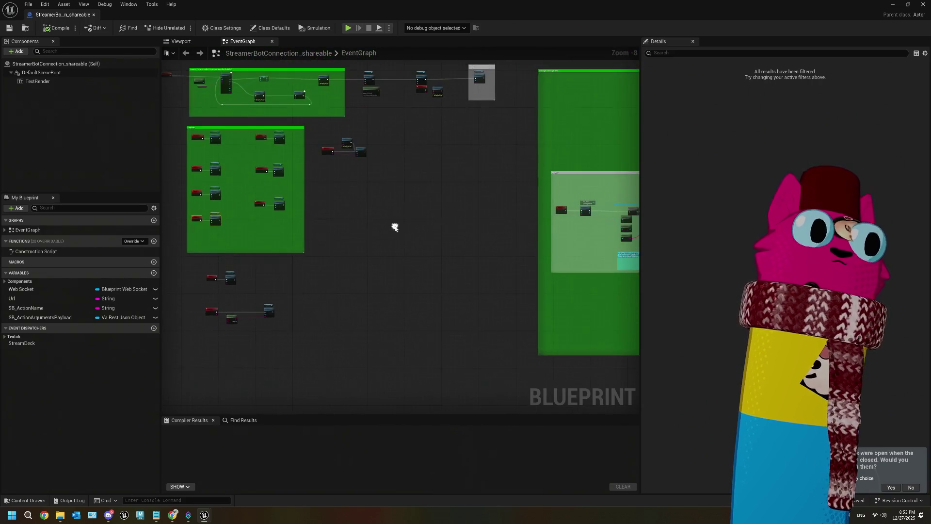
pyautogui.scroll(4, 395, 226)
pyautogui.scroll(3, 397, 230)
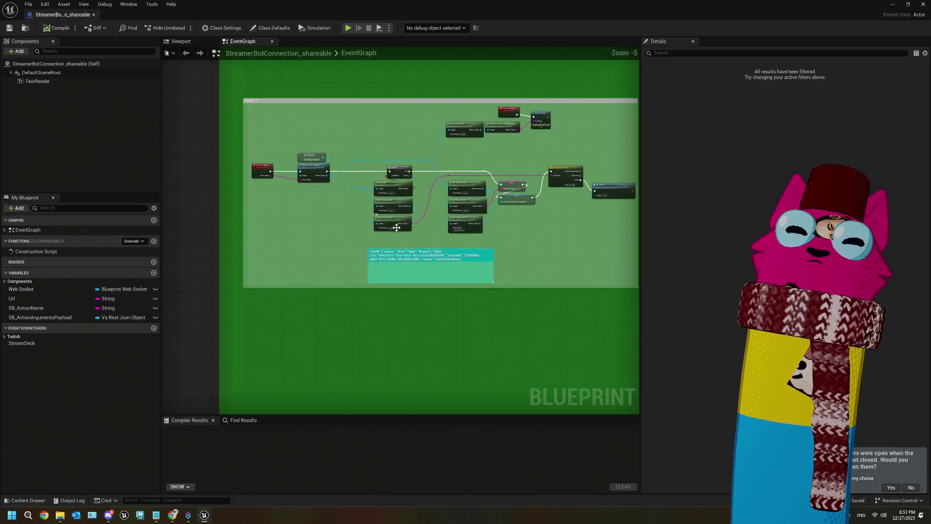
pyautogui.scroll(3, 411, 243)
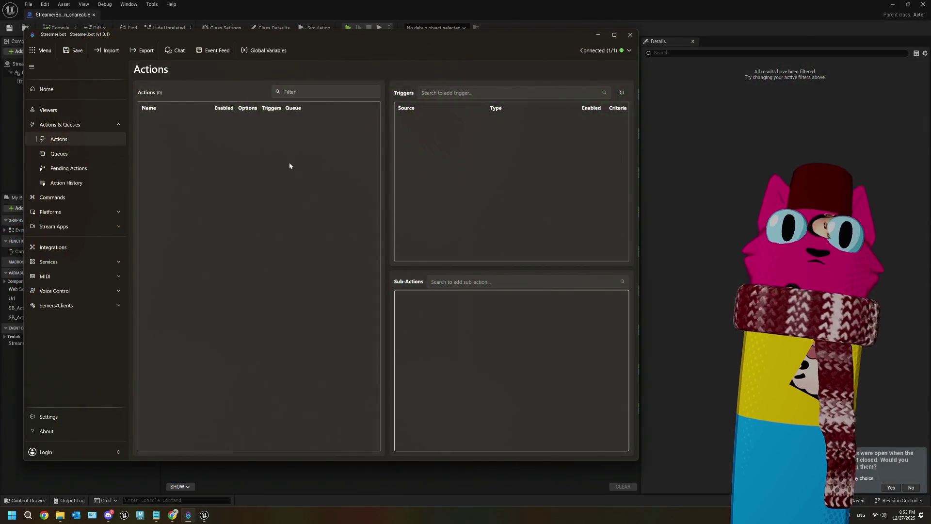
# - Add a new action named TwitchChat to the Streamer.bot Actions list
pyautogui.rightClick(233, 127)
pyautogui.click(238, 133)
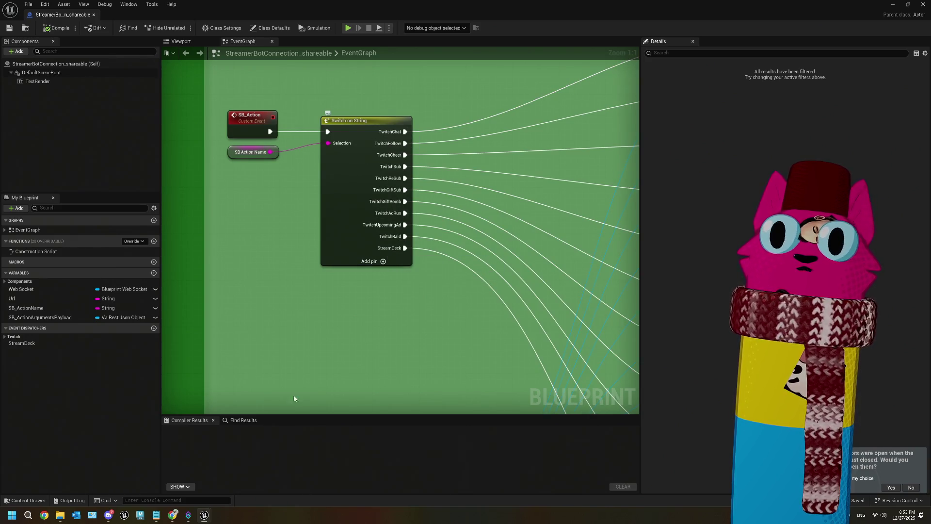
pyautogui.click(184, 456)
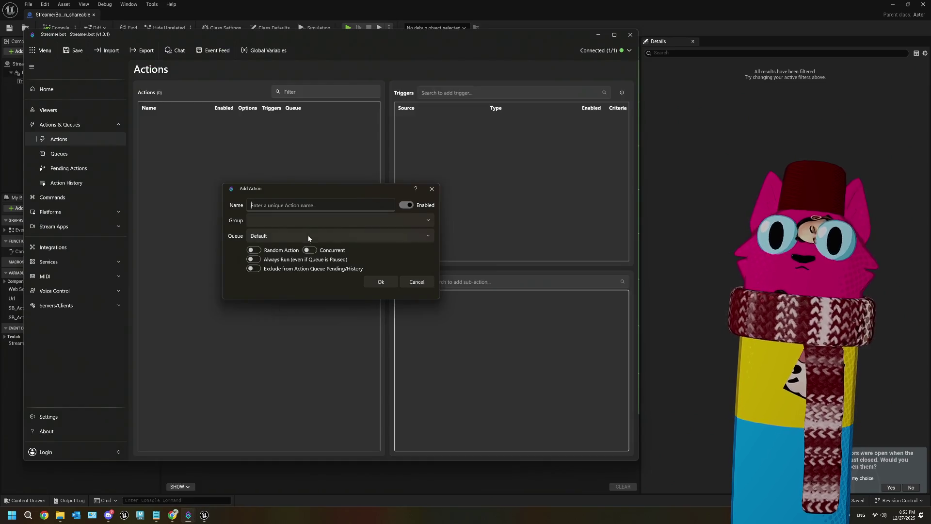
pyautogui.write('Tw')
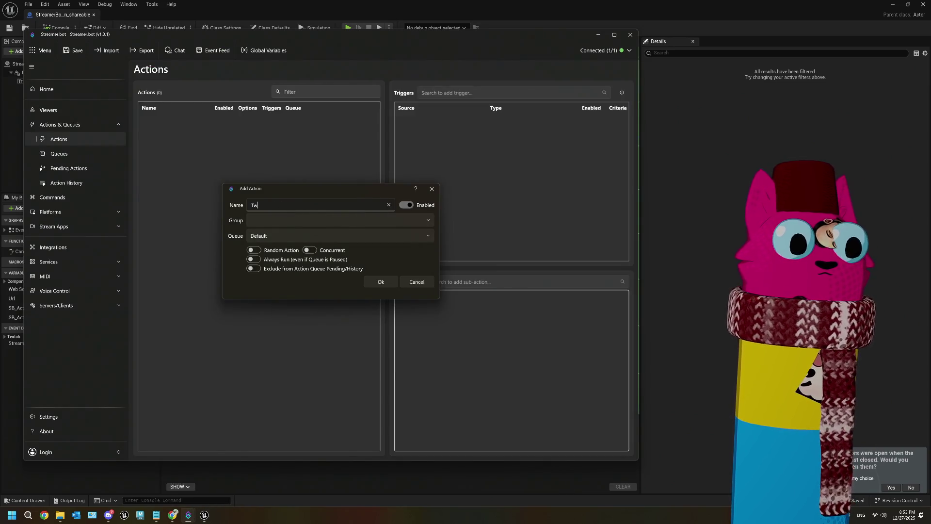
pyautogui.write('itchChat')
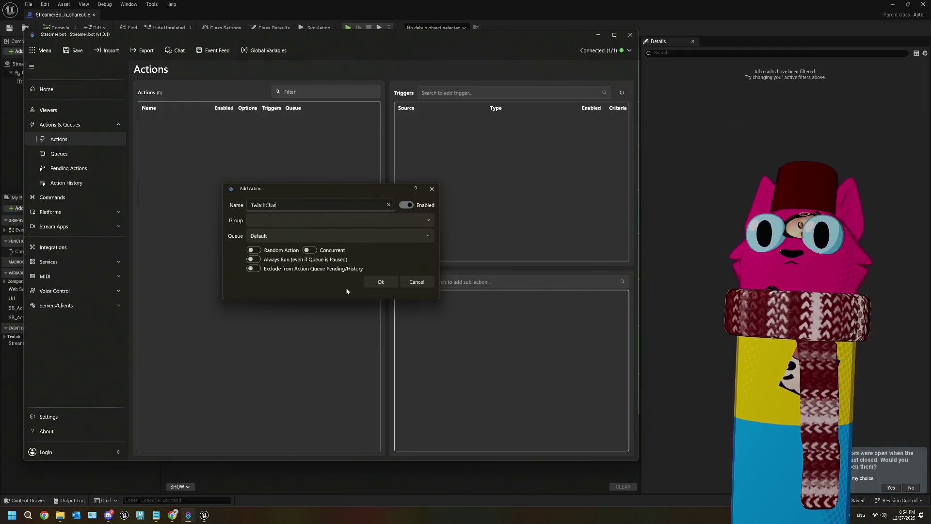
pyautogui.click(381, 283)
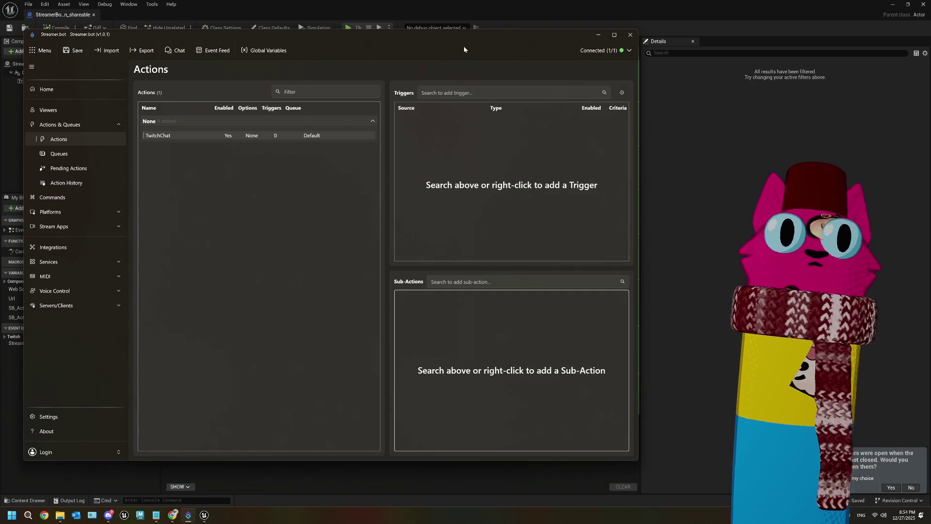
# - Look at the Core > Websocket > Client > Websocket Client Message trigger, then cancel without adding it
pyautogui.rightClick(450, 140)
pyautogui.moveTo(470, 208)
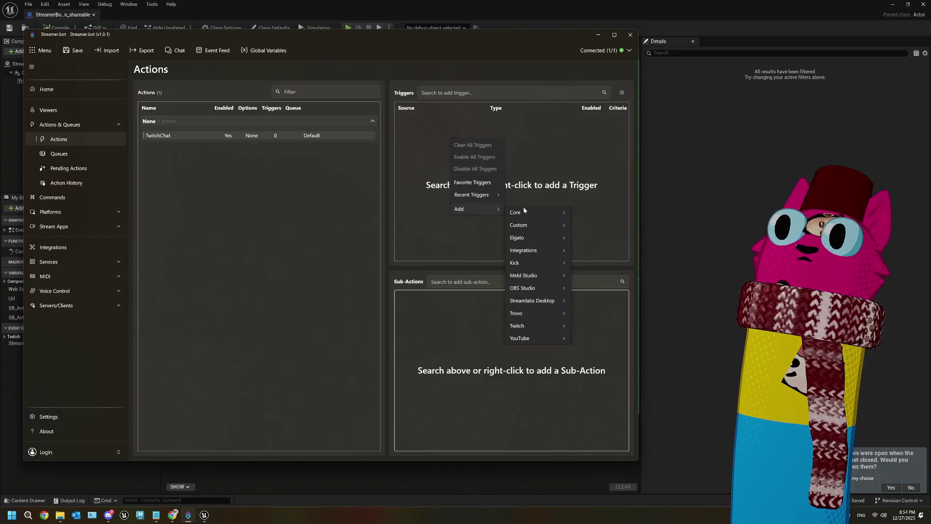
pyautogui.moveTo(540, 211)
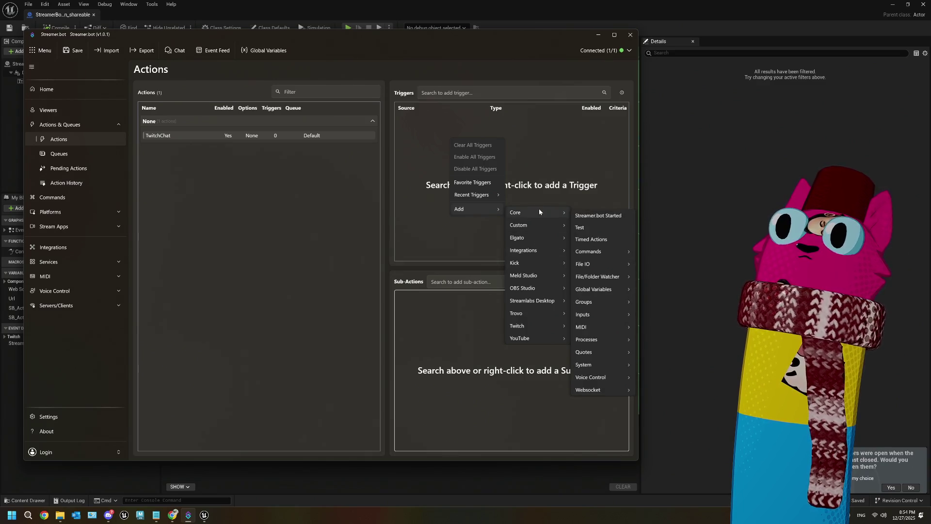
pyautogui.moveTo(592, 391)
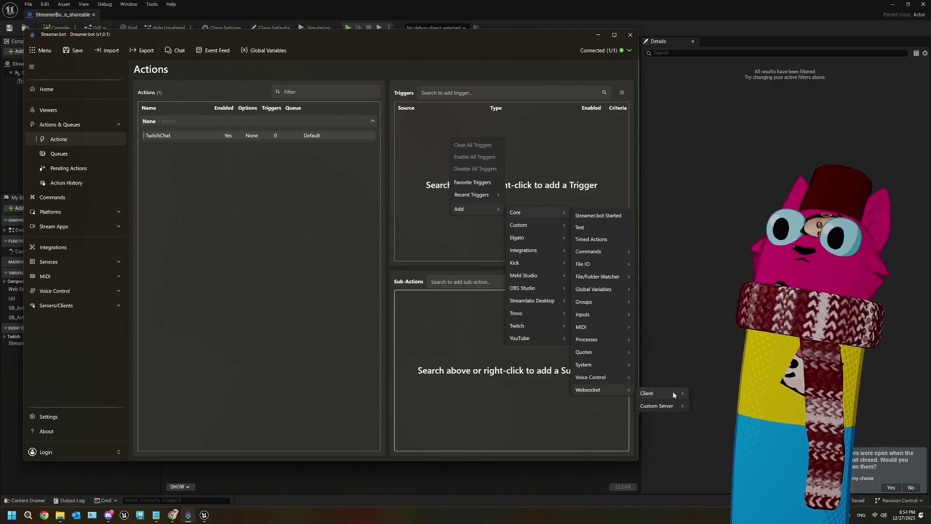
pyautogui.moveTo(672, 395)
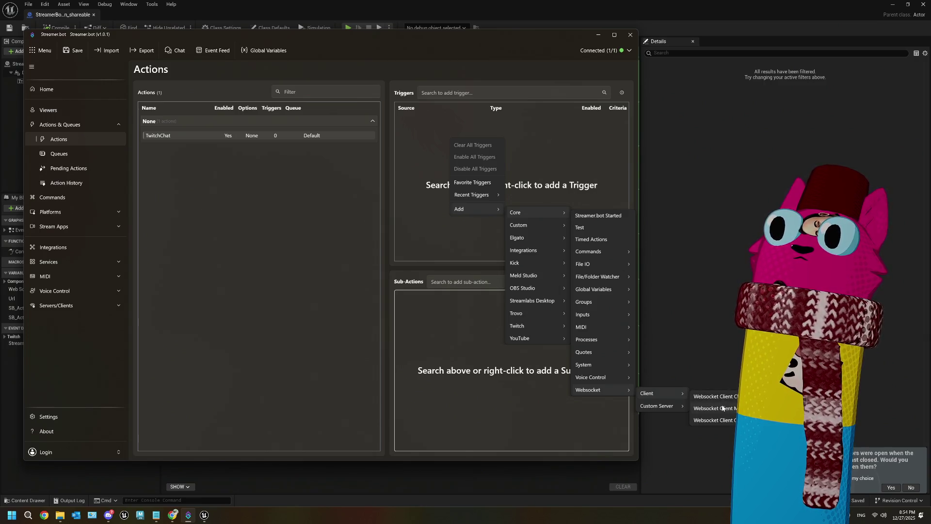
pyautogui.click(712, 408)
pyautogui.click(348, 238)
pyautogui.click(348, 238)
pyautogui.click(420, 256)
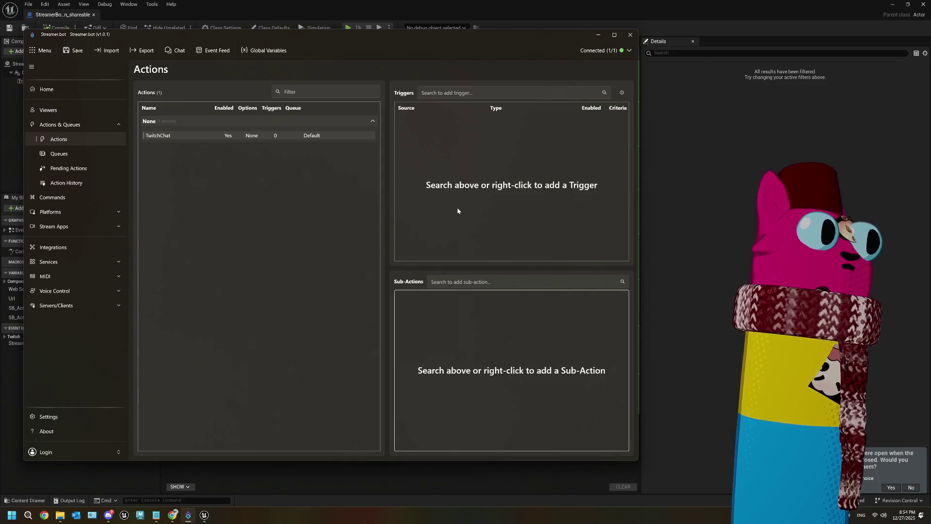
# - Review the TwitchChat action settings unchanged, save Streamer.bot settings, and return to Unreal
pyautogui.rightClick(160, 135)
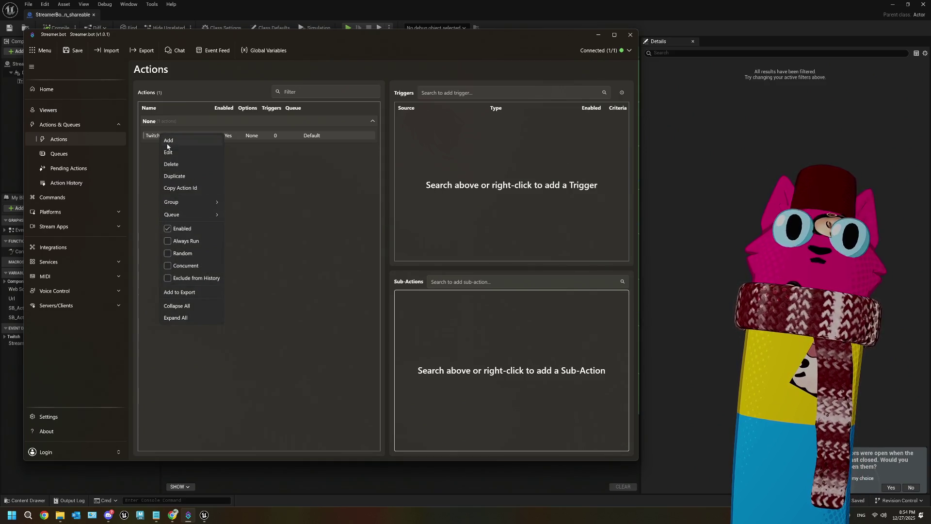
pyautogui.click(170, 152)
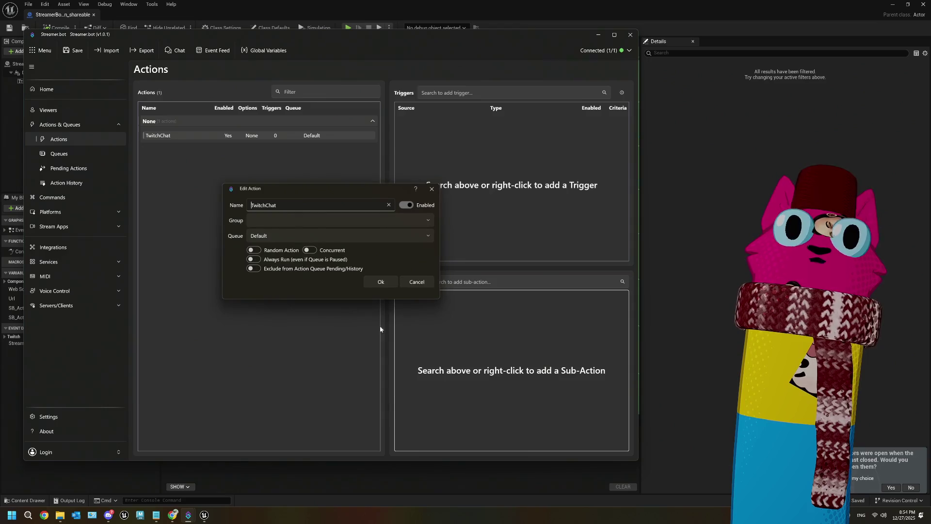
pyautogui.click(417, 281)
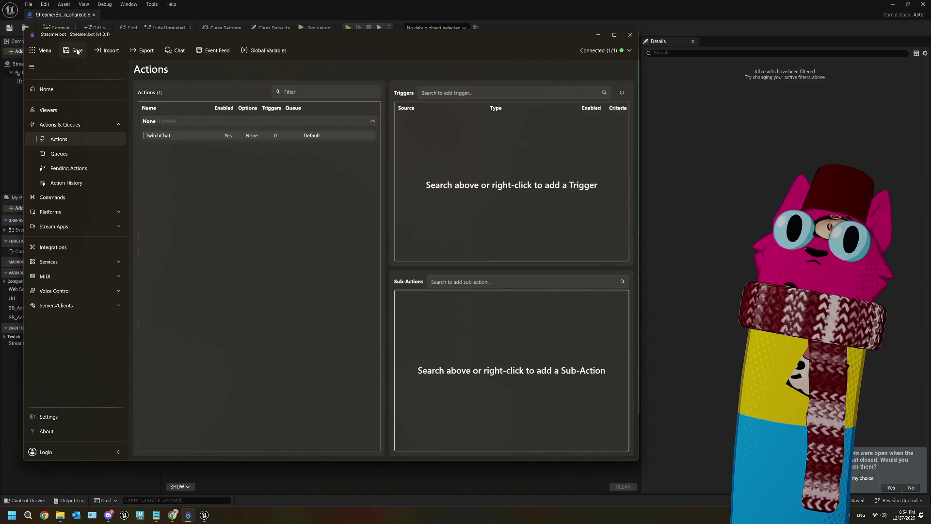
pyautogui.rightClick(446, 322)
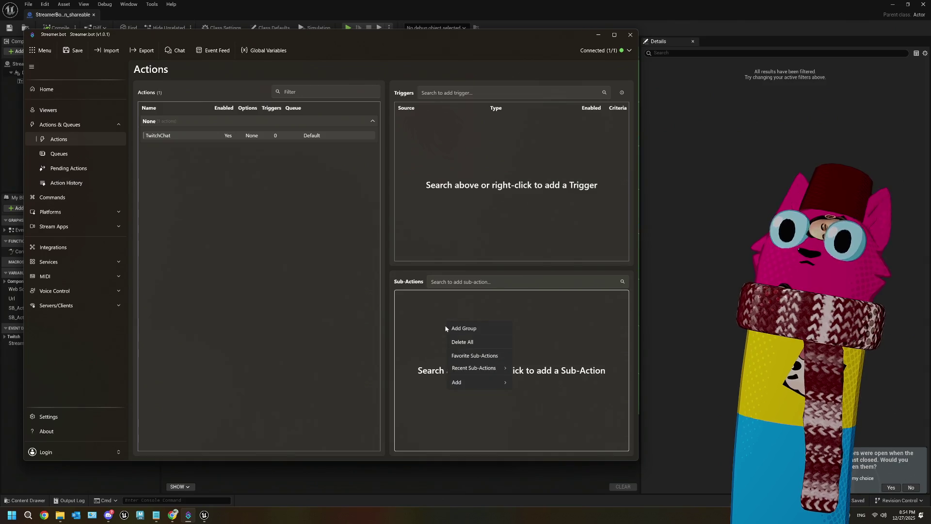
pyautogui.click(170, 137)
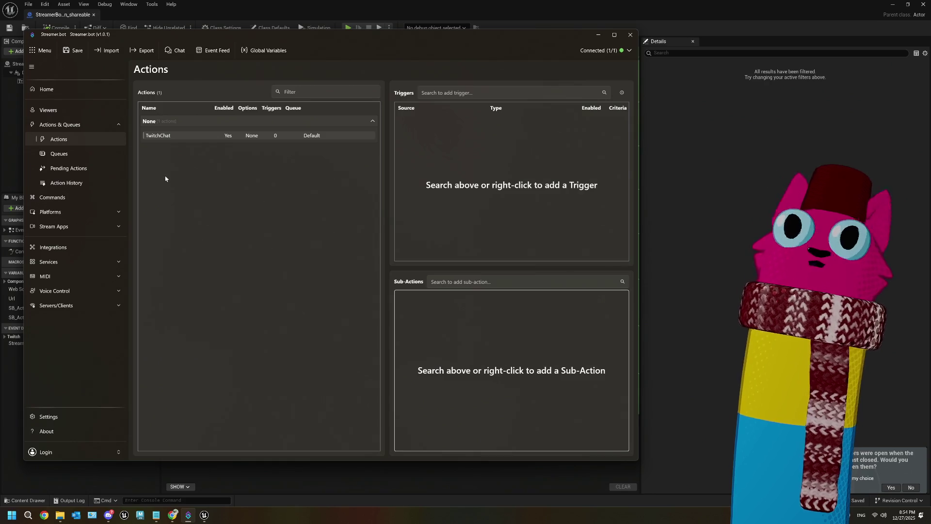
pyautogui.click(70, 50)
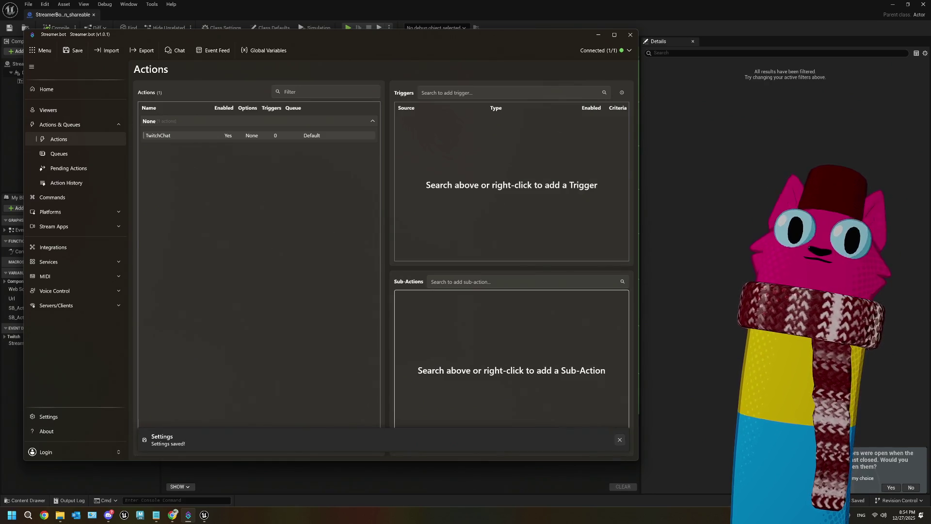
pyautogui.click(718, 291)
pyautogui.scroll(-2, 574, 326)
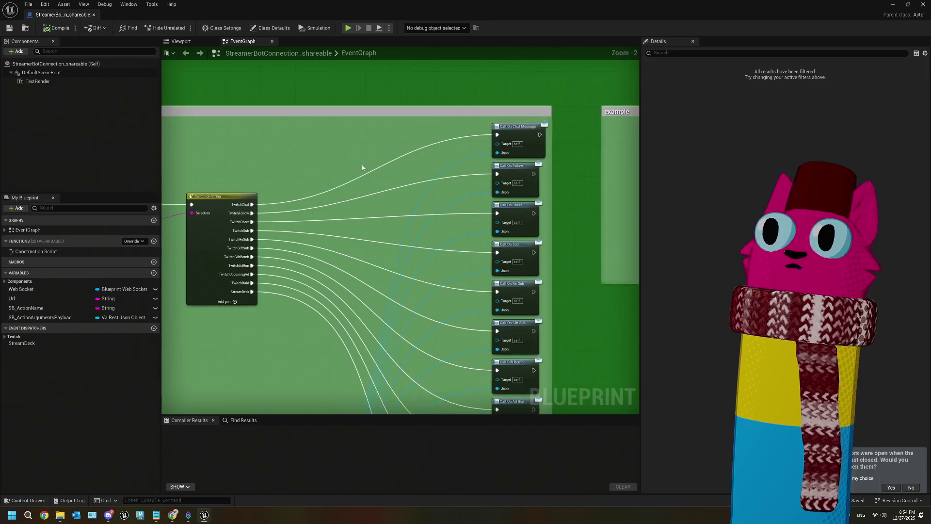
# - Inspect the Call On Chat Message node and Twitch event dispatchers, then close the blueprint
pyautogui.scroll(2, 446, 155)
pyautogui.click(446, 155)
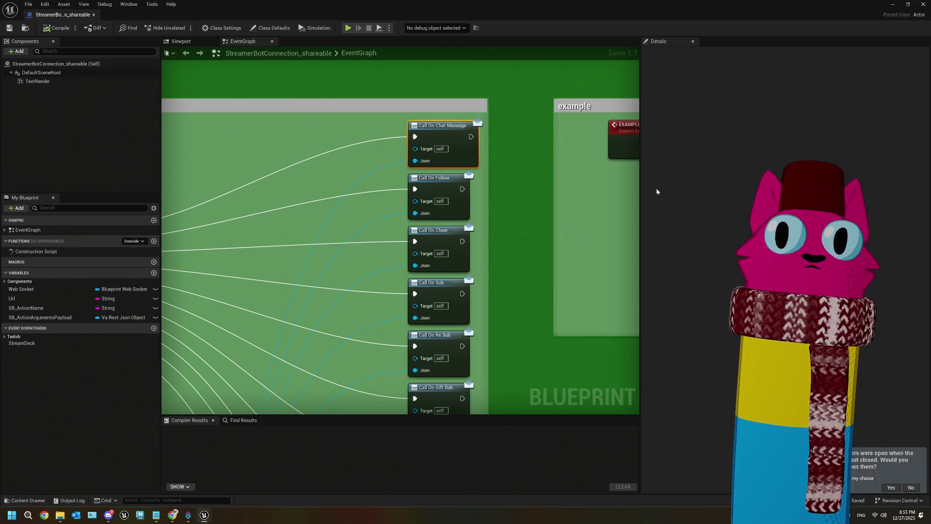
pyautogui.scroll(-2, 507, 266)
pyautogui.scroll(1, 425, 267)
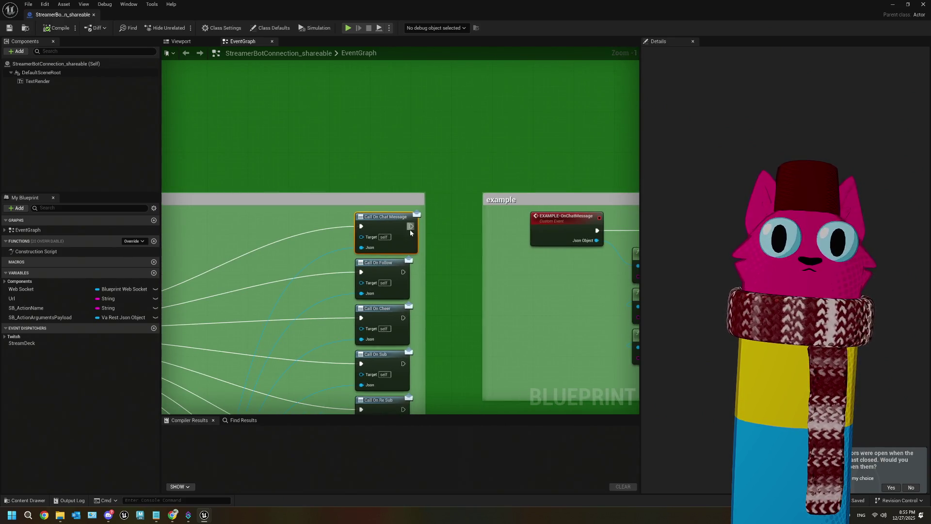
pyautogui.scroll(1, 410, 227)
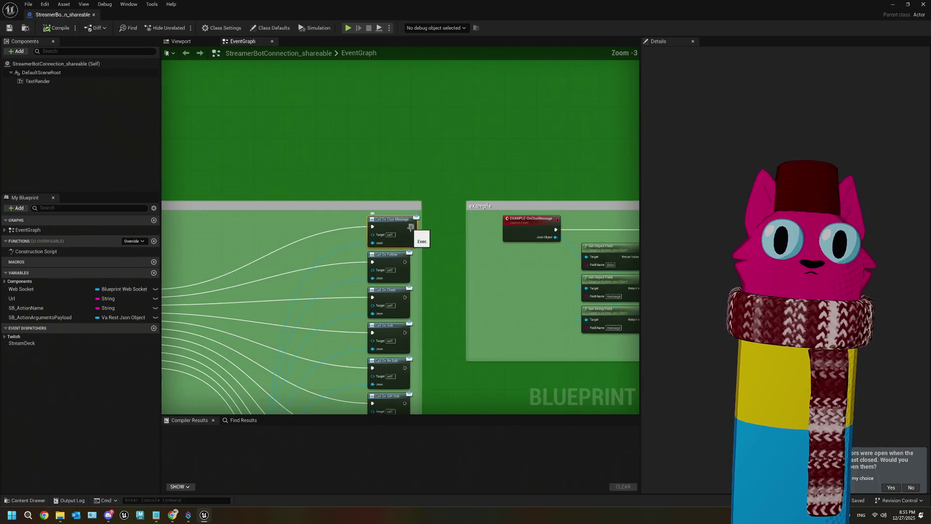
pyautogui.click(13, 336)
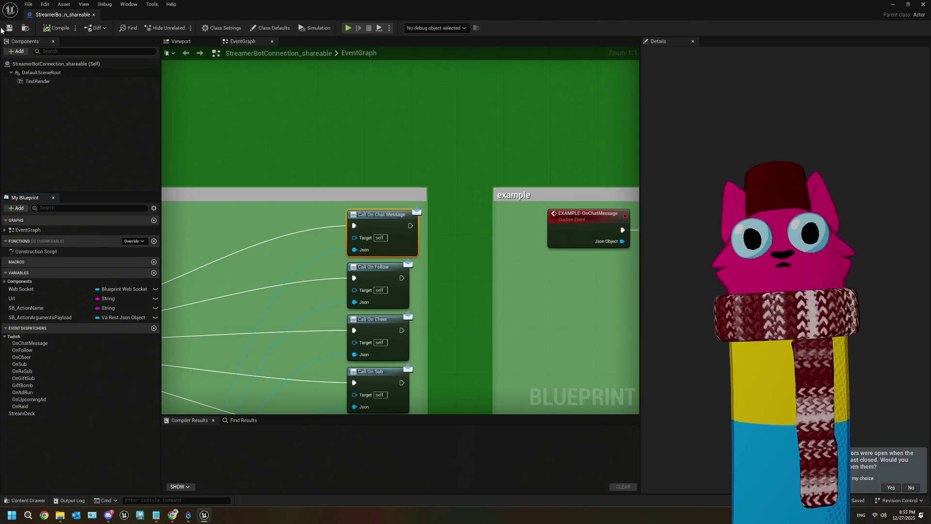
pyautogui.click(923, 4)
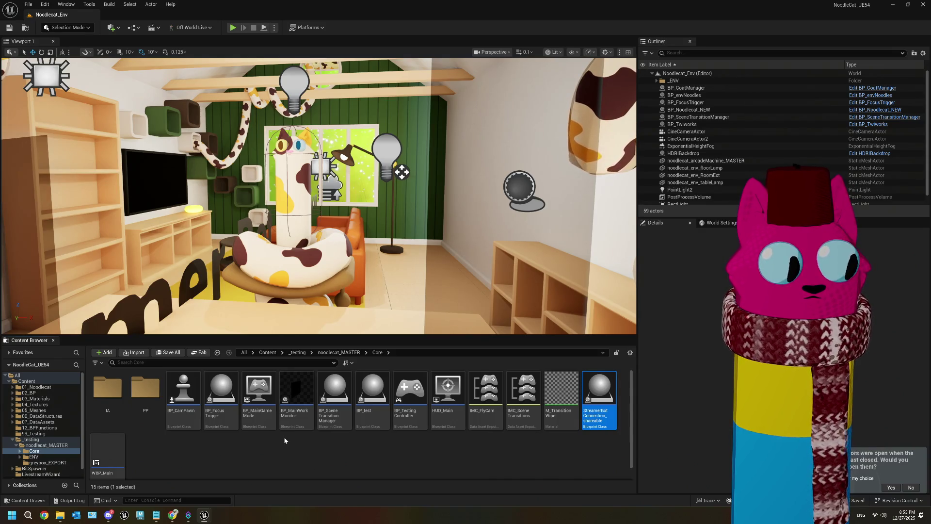
pyautogui.click(305, 453)
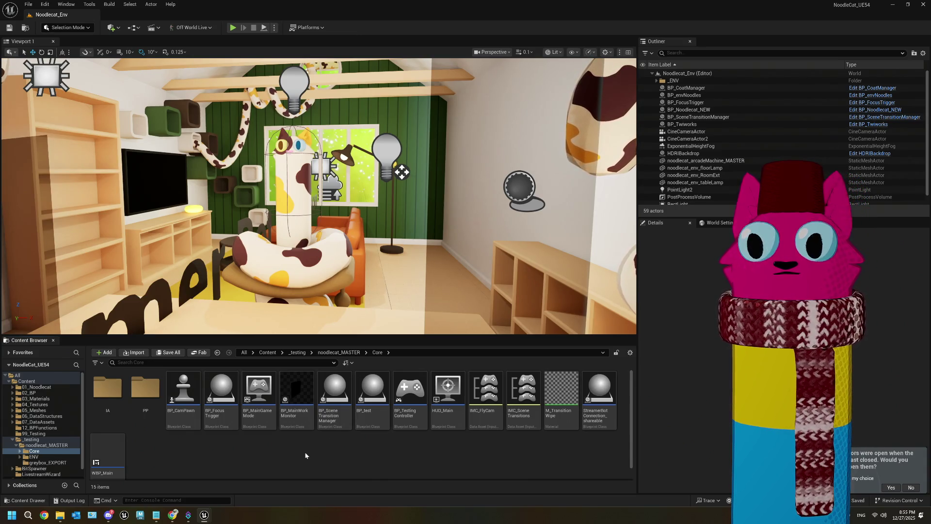
pyautogui.moveTo(596, 407)
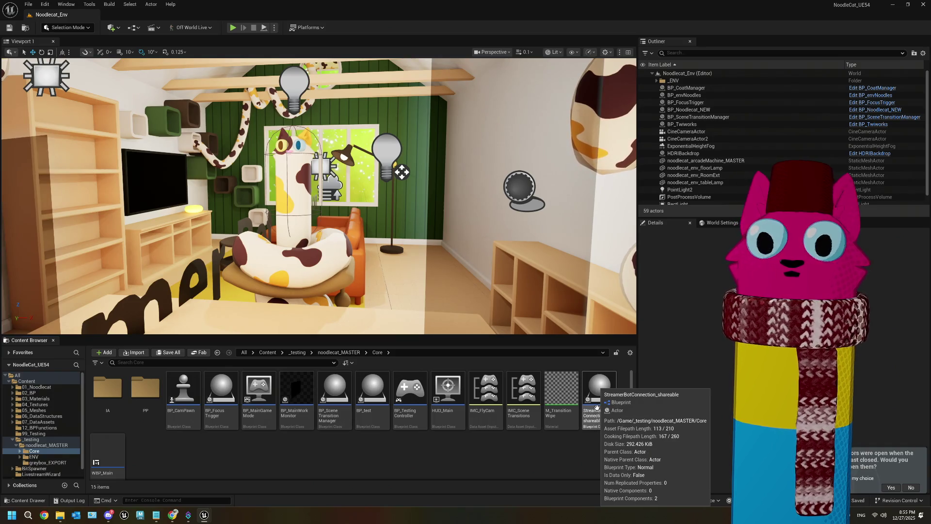
pyautogui.doubleClick(596, 407)
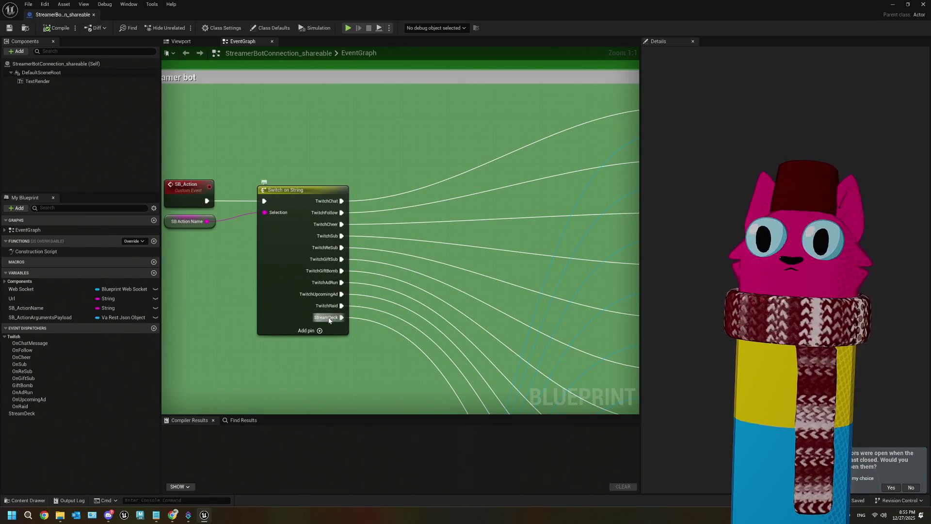
pyautogui.scroll(-3, 406, 240)
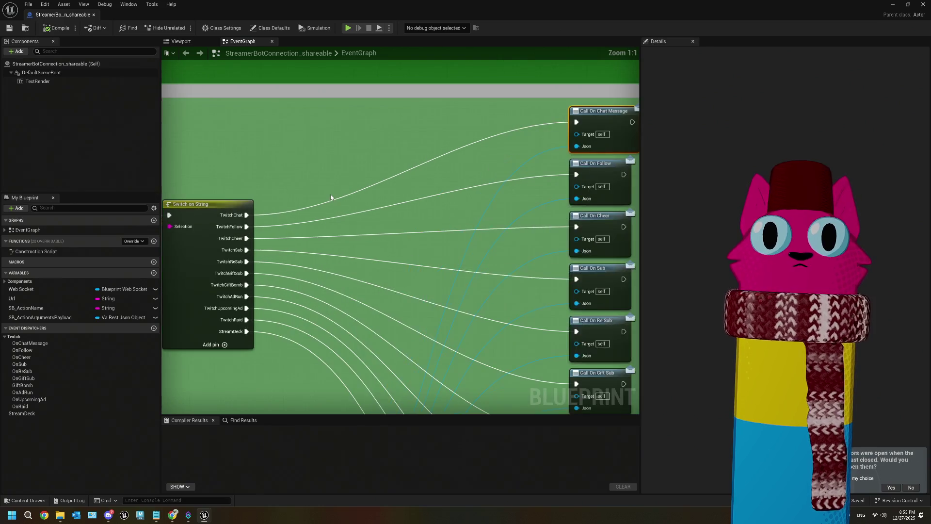
pyautogui.moveTo(412, 199)
pyautogui.mouseDown()
pyautogui.moveTo(266, 209)
pyautogui.moveTo(383, 192)
pyautogui.mouseUp()
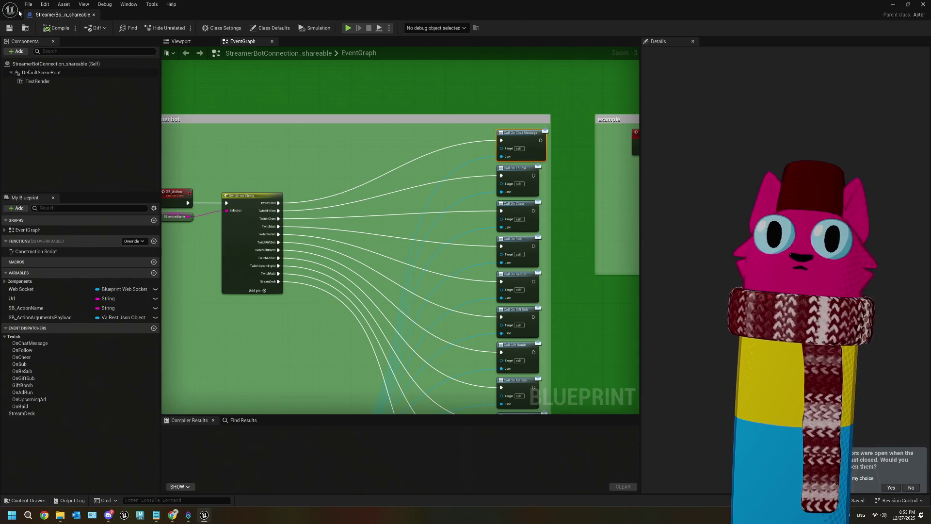
pyautogui.click(10, 29)
pyautogui.click(892, 4)
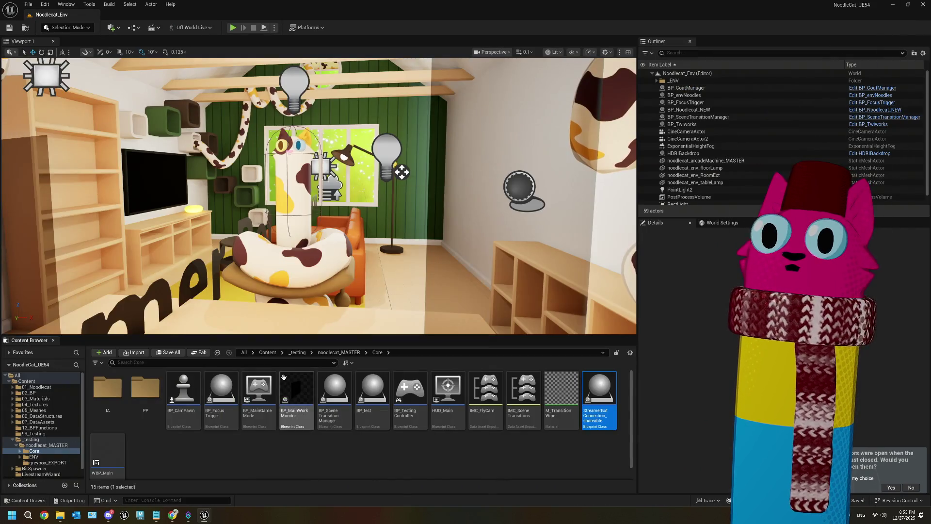
# - Mark 'twitch -> sb -> UE' in ThePlan.txt, then open BP_Noodlecat_NEW from noodlecat_MASTER
pyautogui.moveTo(214, 399)
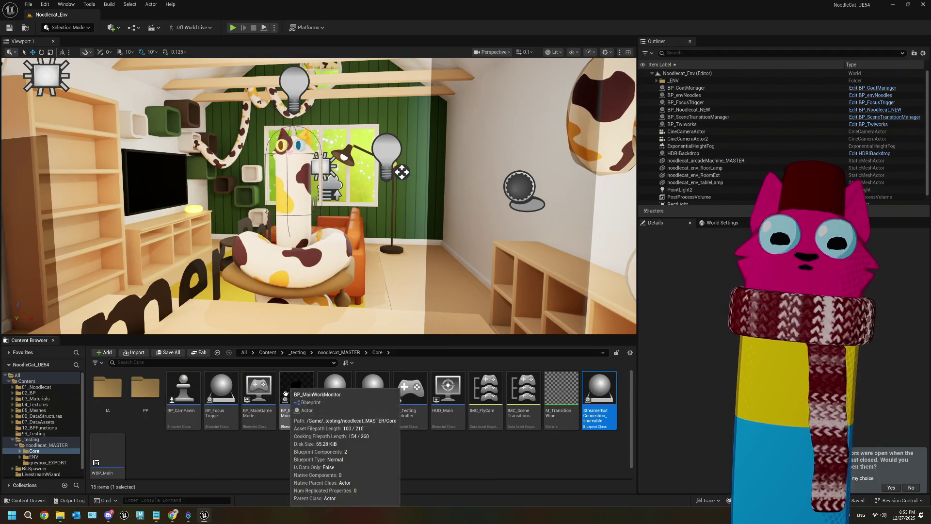
pyautogui.moveTo(382, 411)
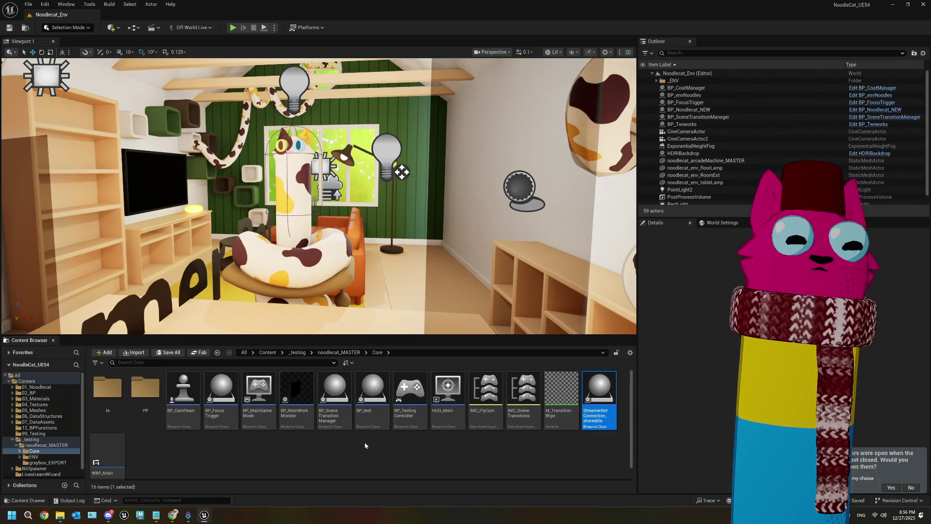
pyautogui.moveTo(338, 399)
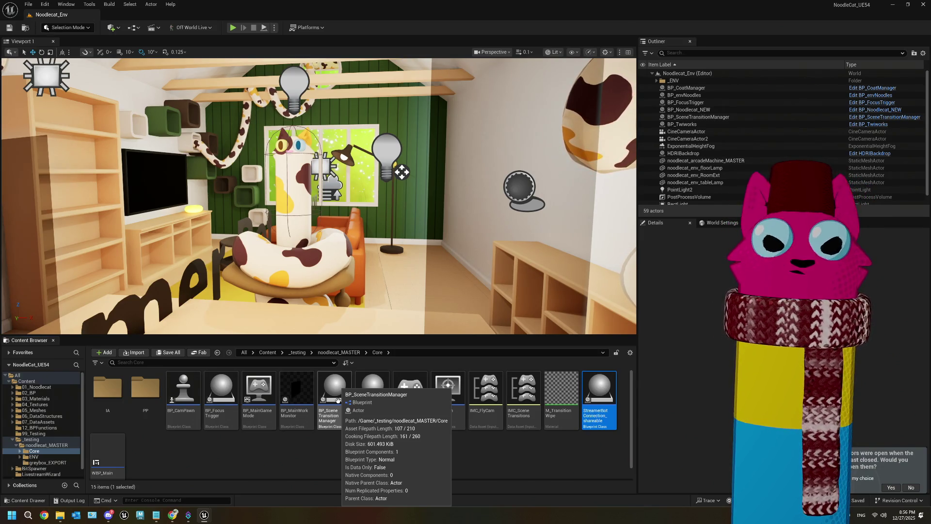
pyautogui.click(156, 515)
pyautogui.moveTo(134, 153); pyautogui.dragTo(232, 154)
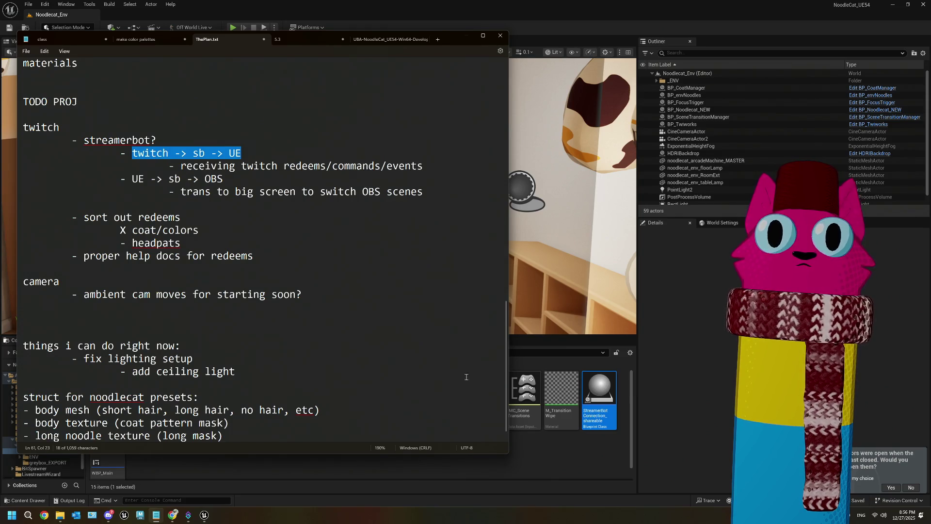
pyautogui.click(537, 450)
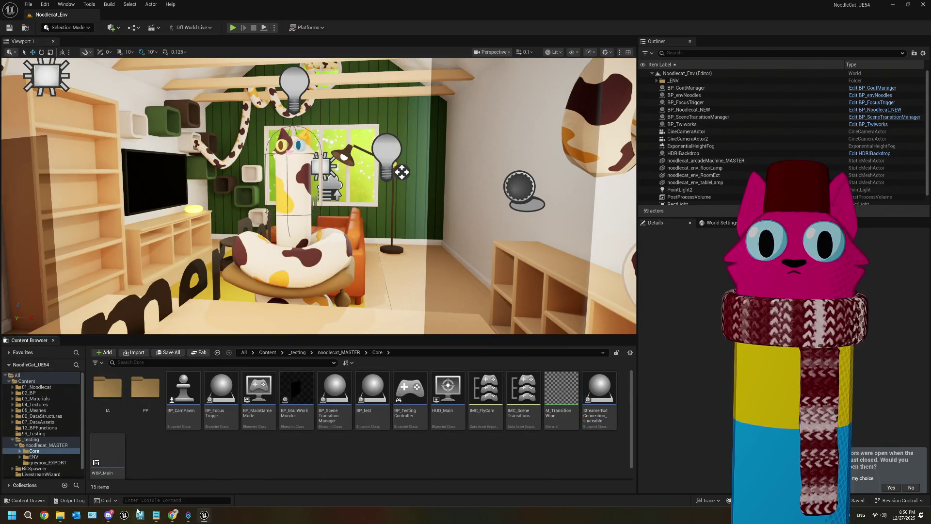
pyautogui.click(156, 515)
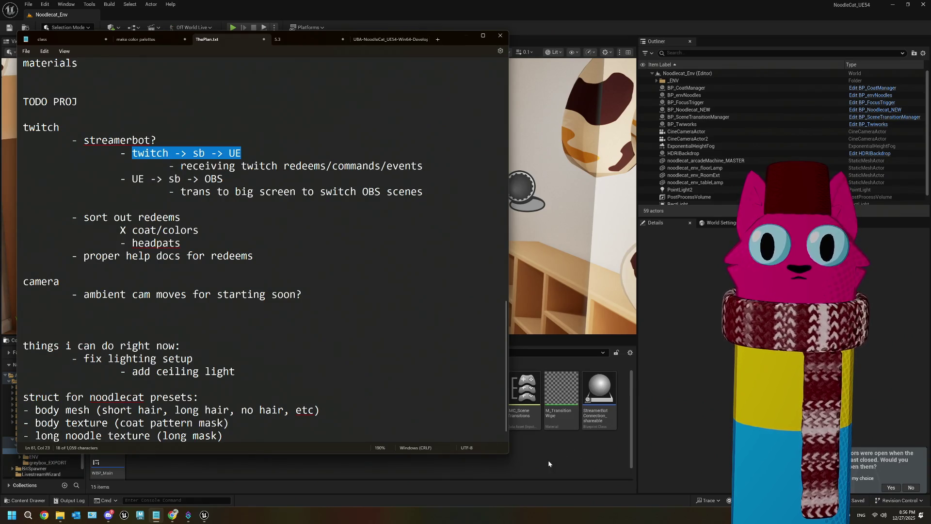
pyautogui.click(548, 461)
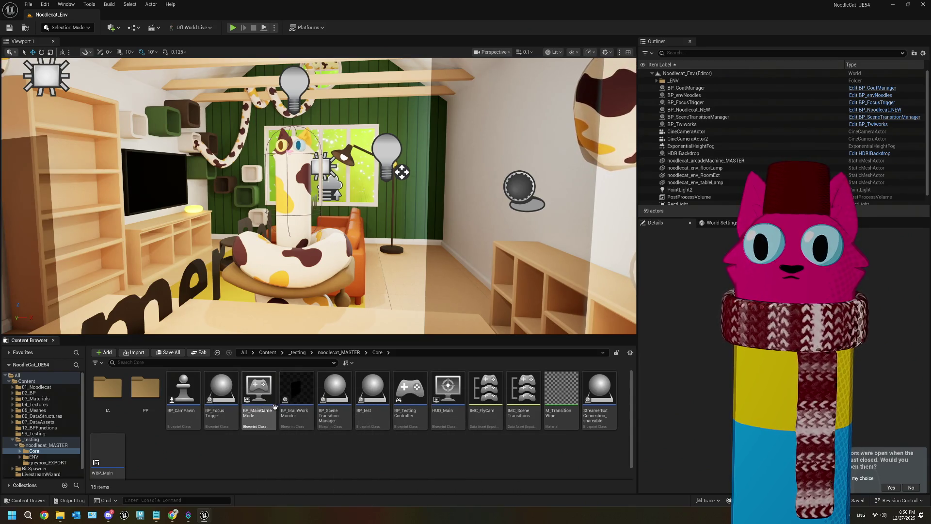
pyautogui.click(331, 353)
pyautogui.doubleClick(297, 390)
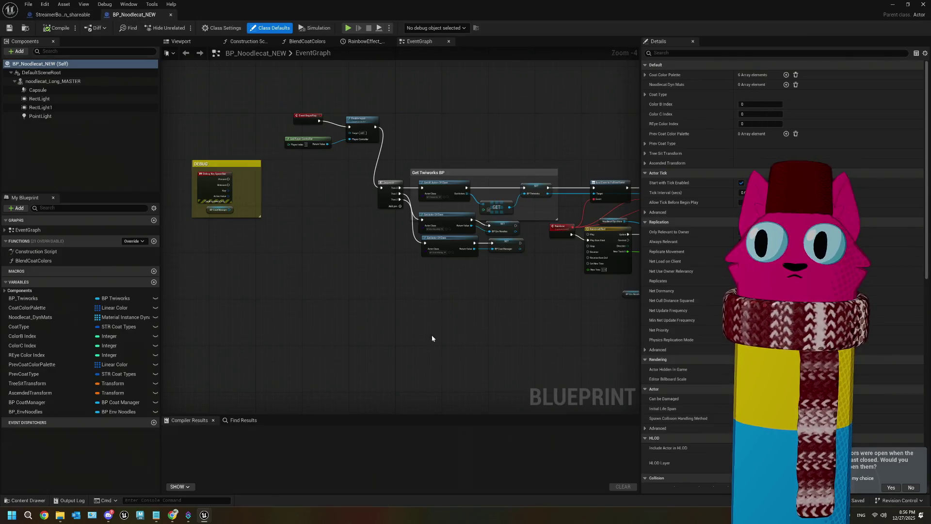
# - Add a Then 3 output pin to the EventGraph's Sequence node, then switch to Streamer.bot
pyautogui.scroll(1, 359, 297)
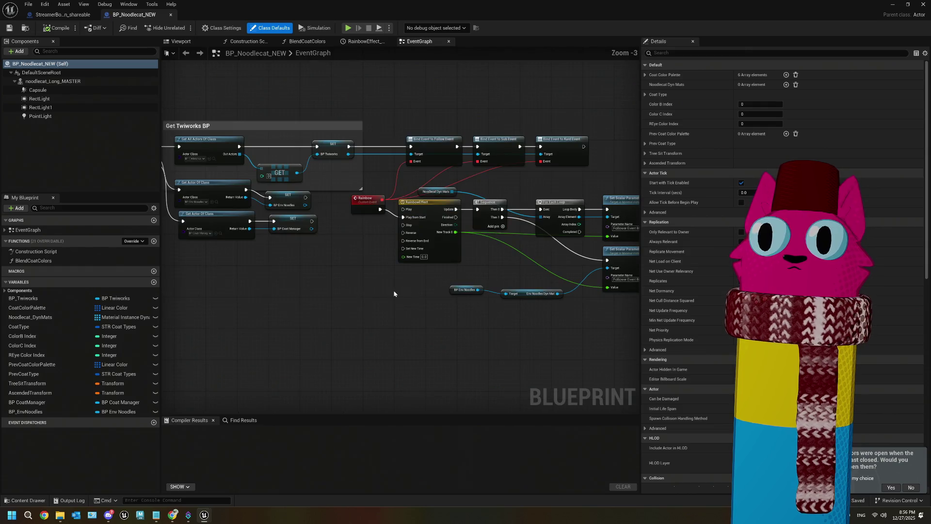
pyautogui.moveTo(393, 294); pyautogui.dragTo(346, 293)
pyautogui.moveTo(340, 259); pyautogui.dragTo(353, 274)
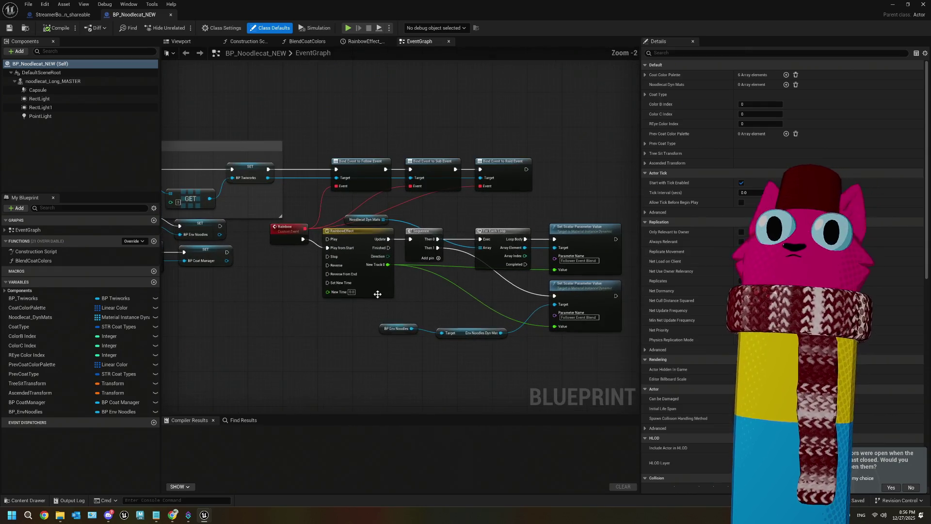
pyautogui.scroll(1, 352, 274)
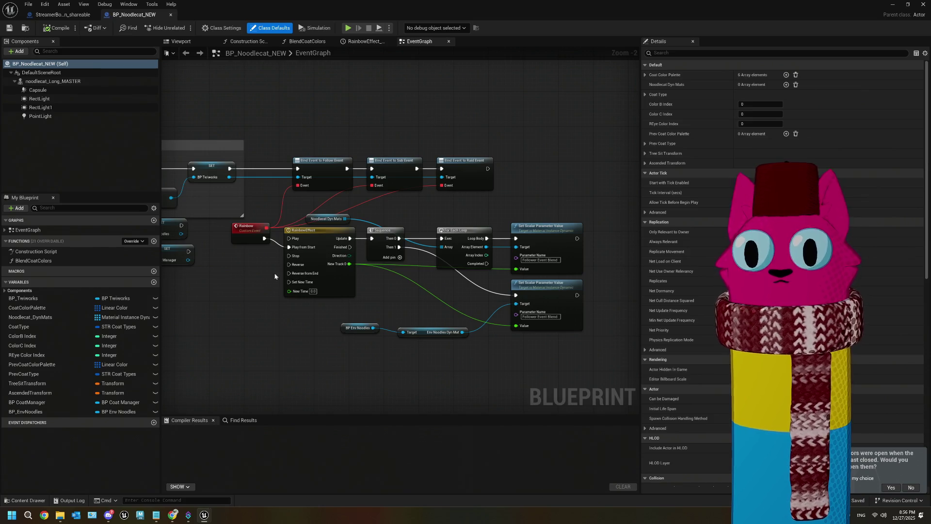
pyautogui.moveTo(337, 233); pyautogui.dragTo(349, 284)
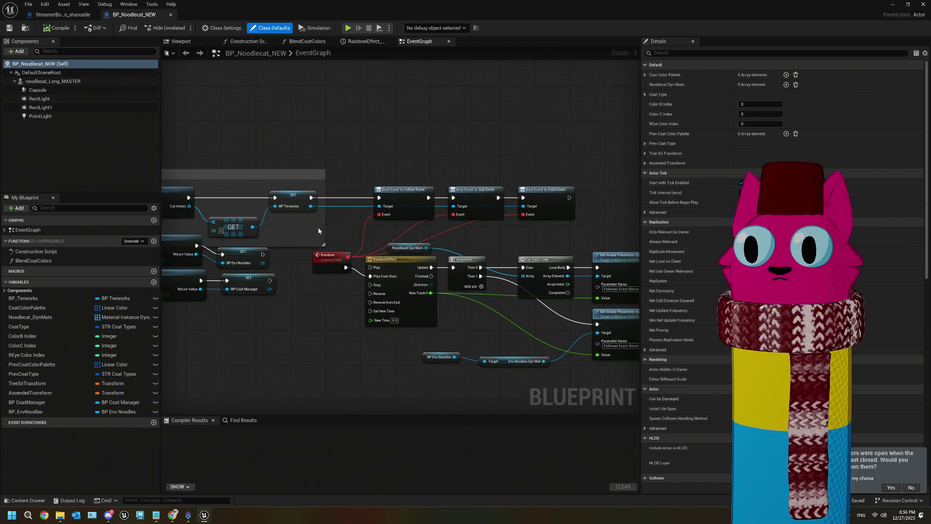
pyautogui.moveTo(410, 273); pyautogui.dragTo(420, 276)
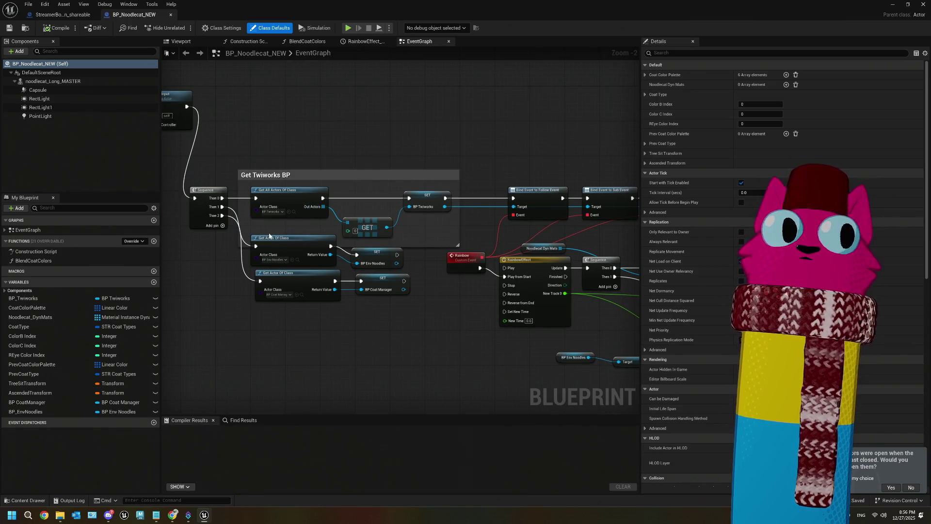
pyautogui.click(222, 226)
pyautogui.moveTo(222, 224)
pyautogui.mouseDown()
pyautogui.moveTo(247, 314)
pyautogui.moveTo(219, 306)
pyautogui.mouseUp()
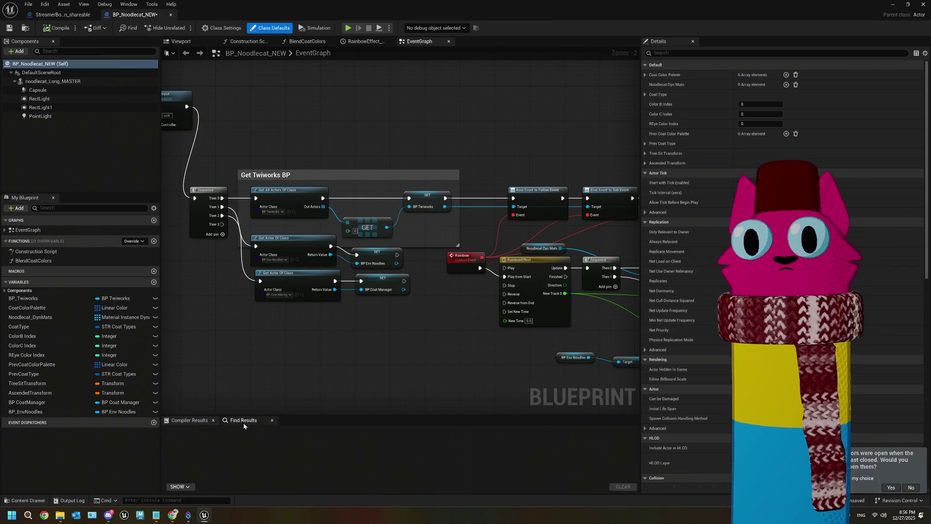
pyautogui.moveTo(188, 515)
pyautogui.click(215, 467)
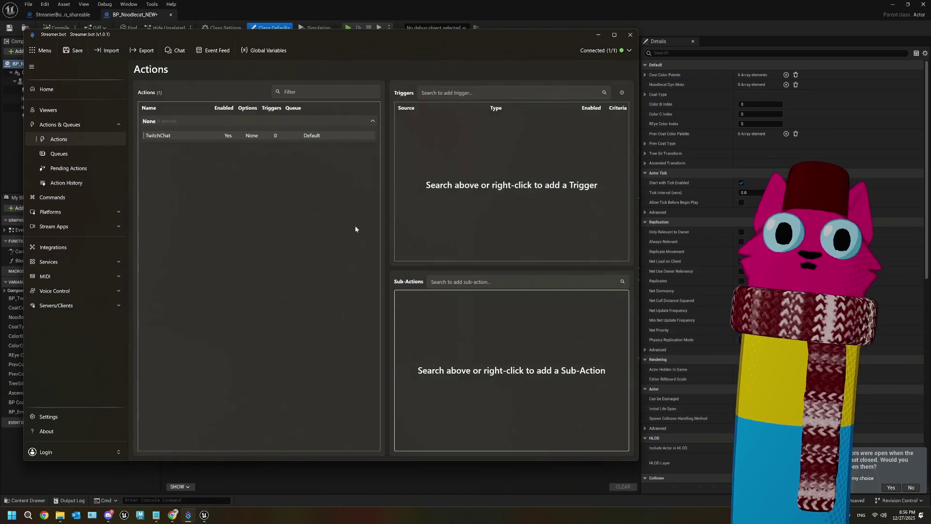
# - Edit the TwitchChat action to put it in the Twitch group, then minimize Streamer.bot
pyautogui.rightClick(176, 137)
pyautogui.click(181, 160)
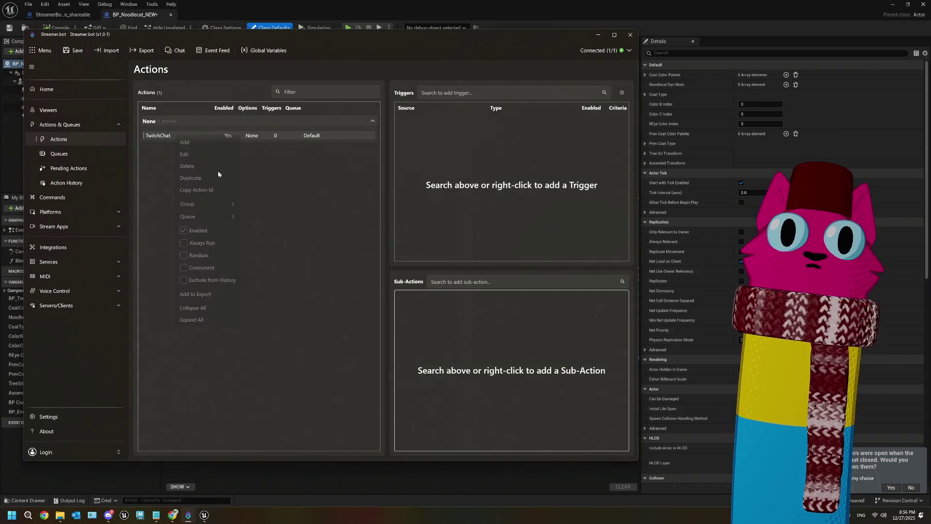
pyautogui.moveTo(182, 163); pyautogui.dragTo(235, 160)
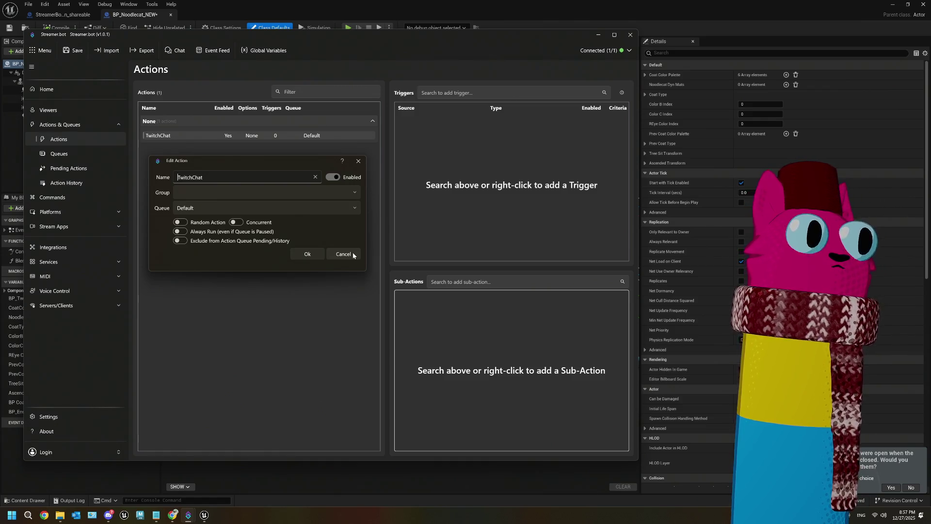
pyautogui.click(353, 207)
pyautogui.click(353, 194)
pyautogui.click(352, 192)
pyautogui.write('Twitch')
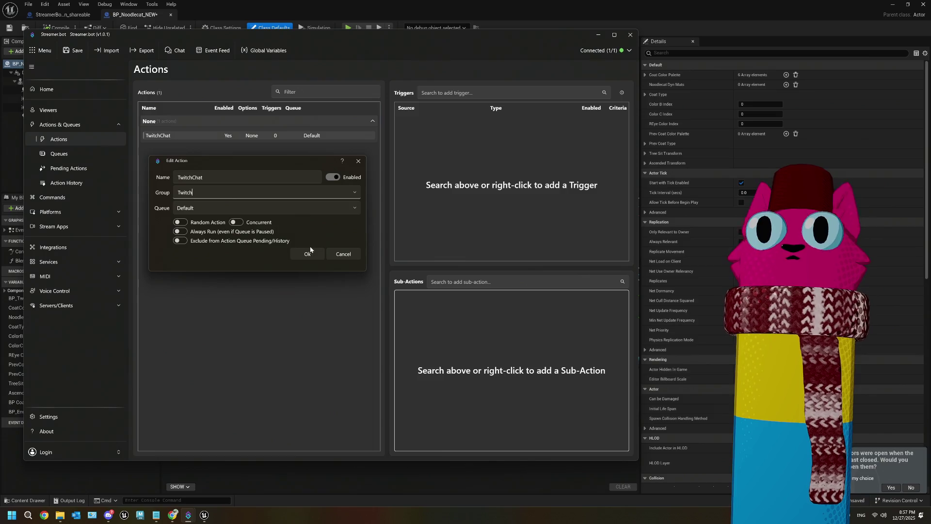
pyautogui.click(308, 252)
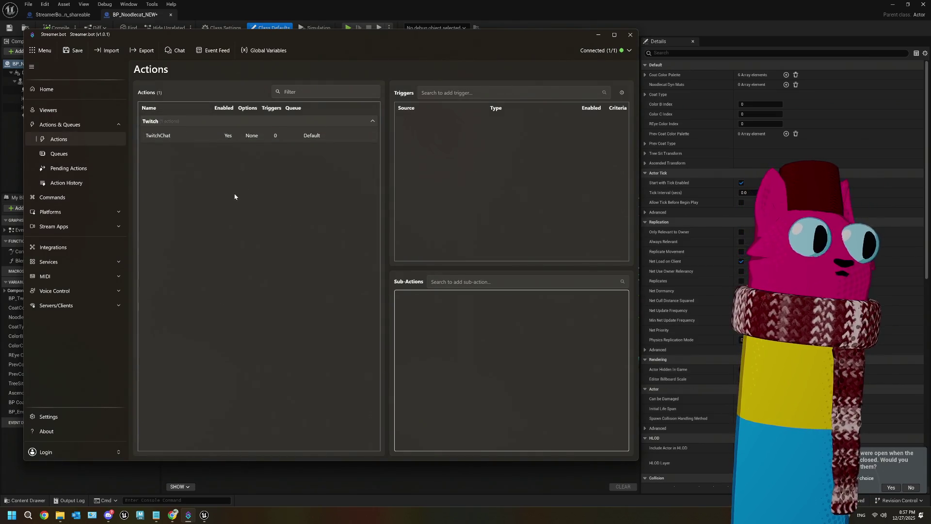
pyautogui.click(598, 34)
pyautogui.moveTo(431, 281); pyautogui.dragTo(216, 281)
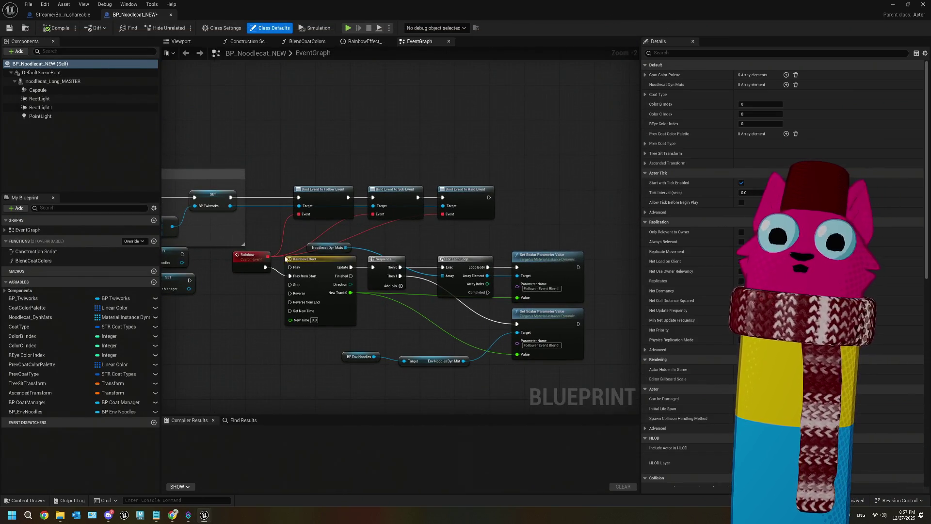
# - Wire a Get Actor Of Class node, found by searching 'get act of', to Sequence's Then 3
pyautogui.scroll(2, 279, 259)
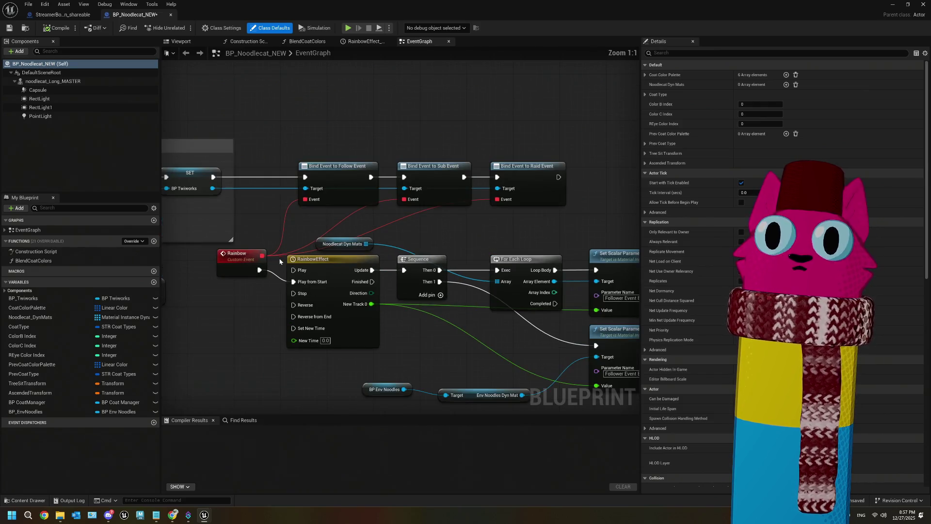
pyautogui.click(231, 249)
pyautogui.moveTo(231, 243); pyautogui.dragTo(363, 220)
pyautogui.moveTo(347, 312)
pyautogui.mouseDown()
pyautogui.moveTo(370, 291)
pyautogui.moveTo(454, 283)
pyautogui.mouseUp()
pyautogui.moveTo(283, 151)
pyautogui.mouseDown()
pyautogui.moveTo(292, 287)
pyautogui.moveTo(339, 278)
pyautogui.moveTo(329, 277)
pyautogui.mouseUp()
pyautogui.write('g')
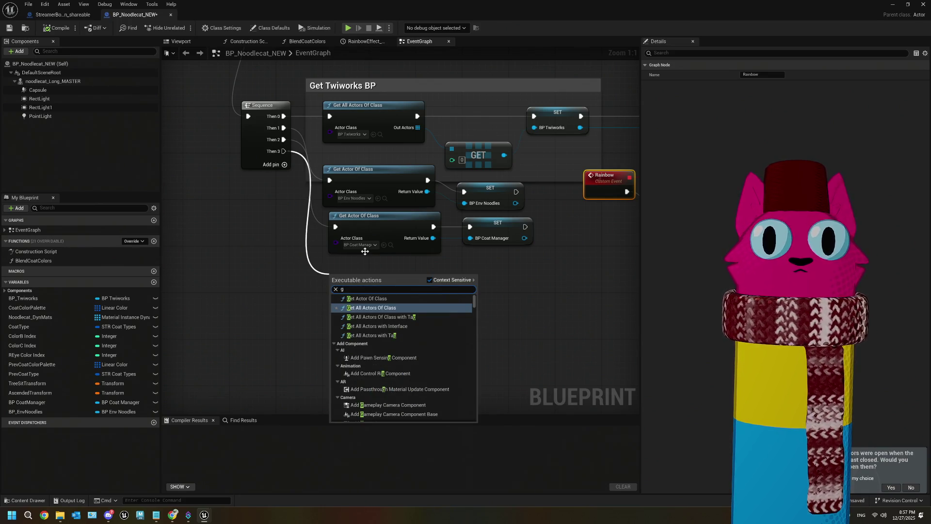
pyautogui.write('et act of')
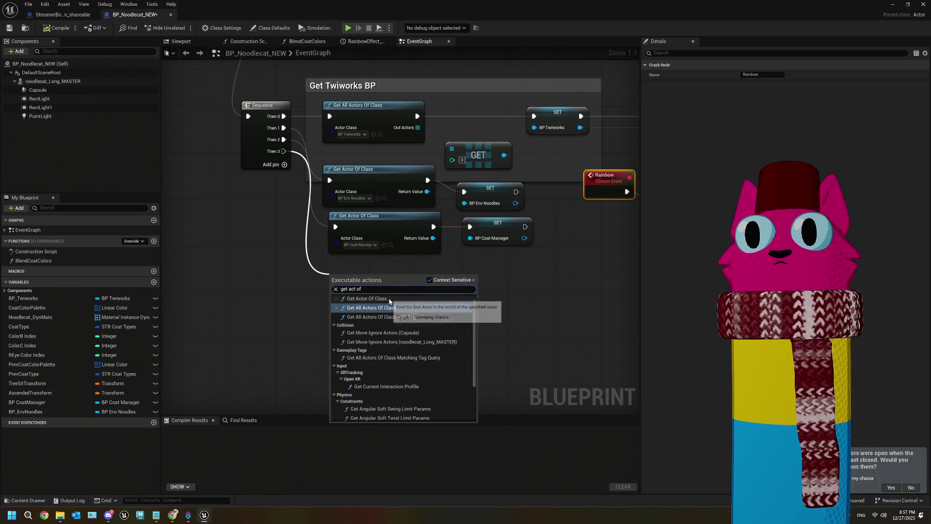
pyautogui.click(367, 298)
pyautogui.moveTo(366, 274); pyautogui.dragTo(366, 270)
pyautogui.click(366, 292)
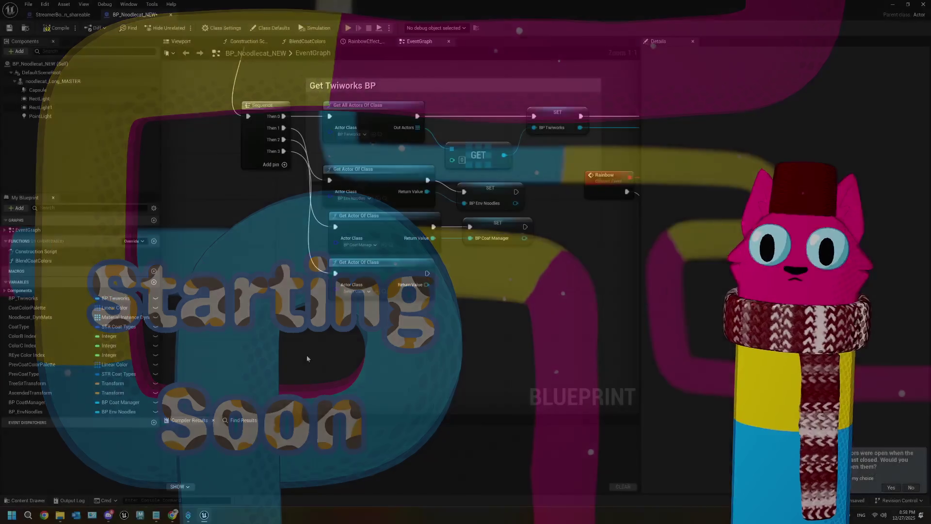
pyautogui.click(360, 290)
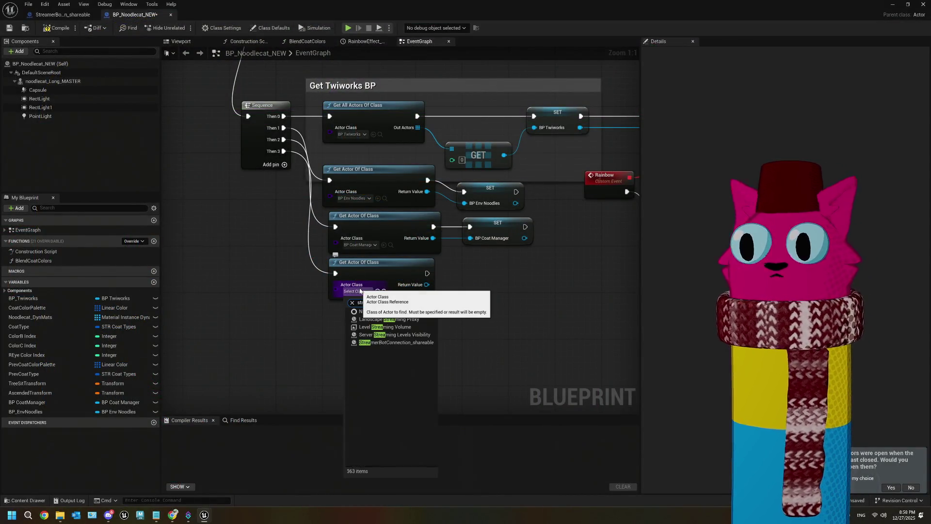
# - Target Get Actor Of Class at StreamerBotConnection_shareable and add a Bind Event to On Chat Message node
pyautogui.click(414, 341)
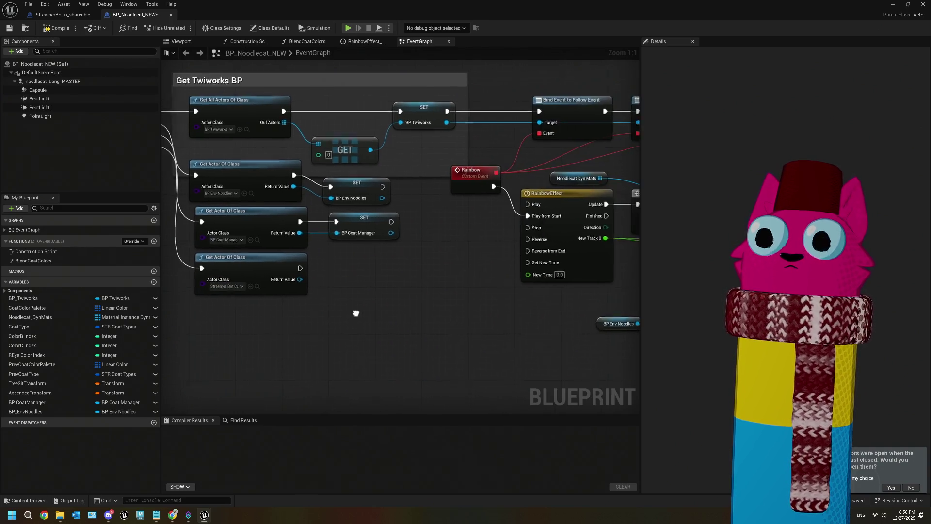
pyautogui.moveTo(299, 290)
pyautogui.mouseDown()
pyautogui.moveTo(272, 289)
pyautogui.moveTo(292, 283)
pyautogui.moveTo(300, 339)
pyautogui.mouseUp()
pyautogui.write('bi')
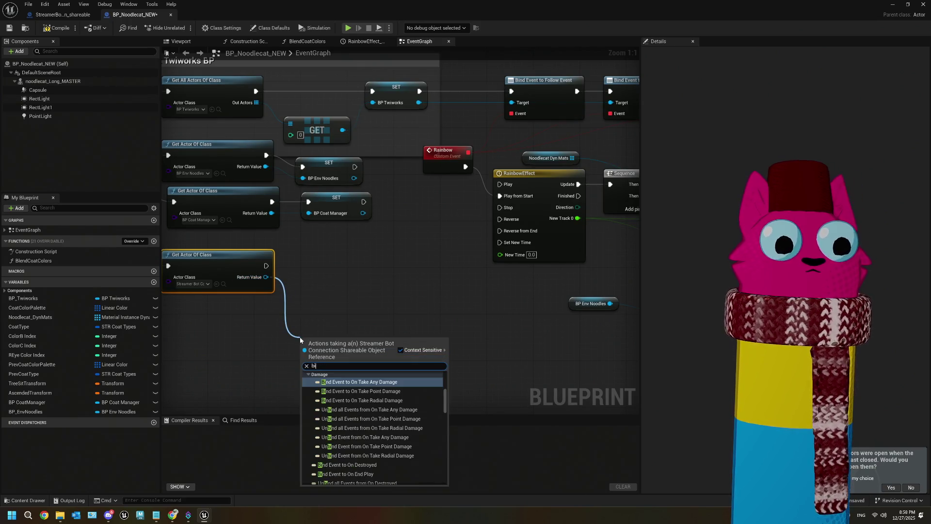
pyautogui.write('nd twitch')
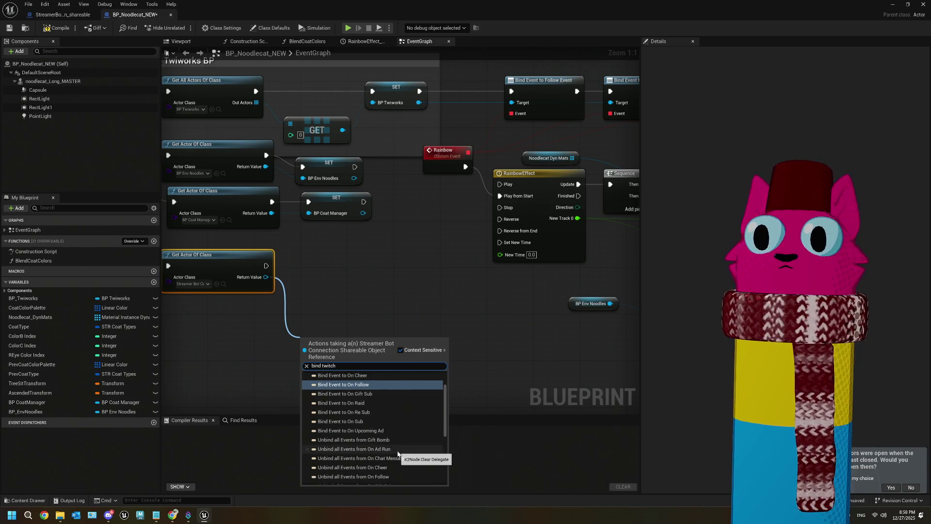
pyautogui.scroll(2, 397, 449)
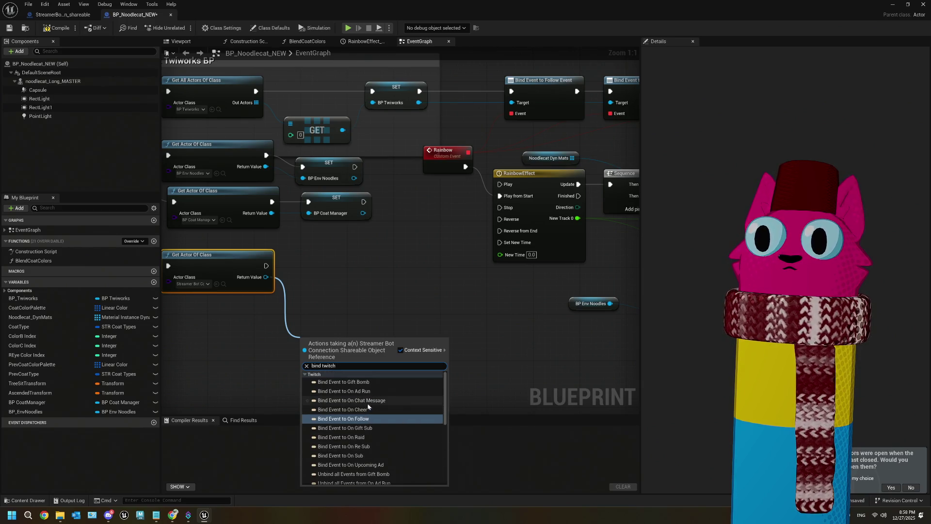
pyautogui.click(350, 400)
pyautogui.moveTo(344, 340)
pyautogui.mouseDown()
pyautogui.moveTo(376, 307)
pyautogui.moveTo(386, 272)
pyautogui.mouseUp()
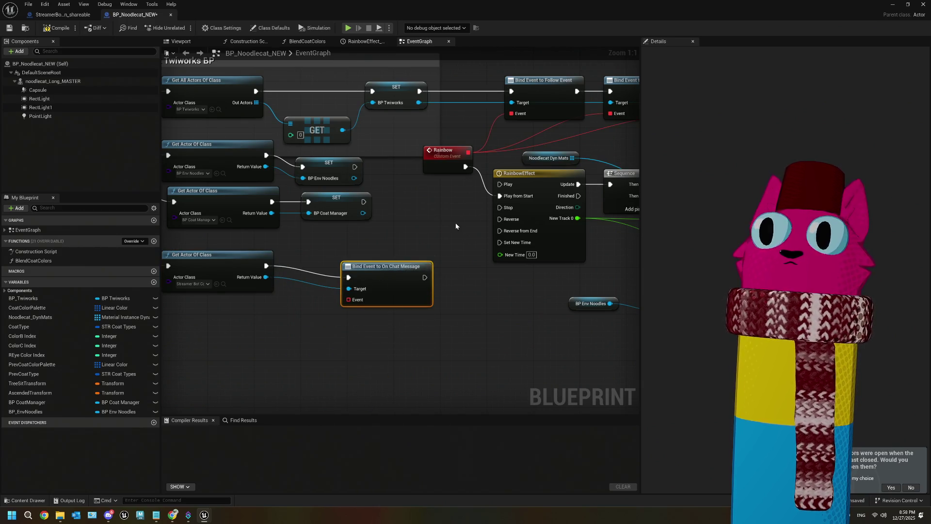
# - Link the Rainbow event to the bind node's Event pin
pyautogui.moveTo(348, 299)
pyautogui.mouseDown()
pyautogui.moveTo(472, 155)
pyautogui.moveTo(356, 301)
pyautogui.mouseUp()
pyautogui.press('Escape')
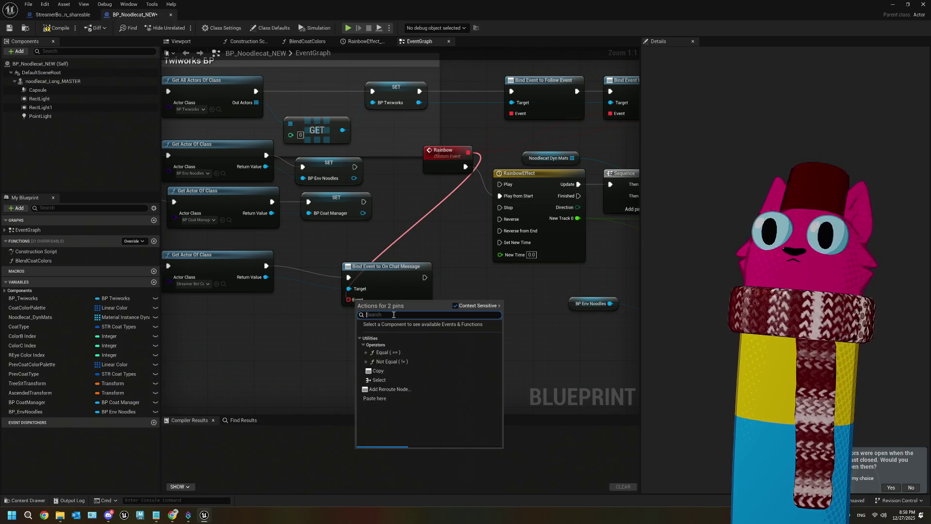
pyautogui.press('Escape')
pyautogui.moveTo(468, 152); pyautogui.dragTo(347, 304)
# - Create a custom event named testEvent from the On Chat Message Event pin
pyautogui.press('Escape')
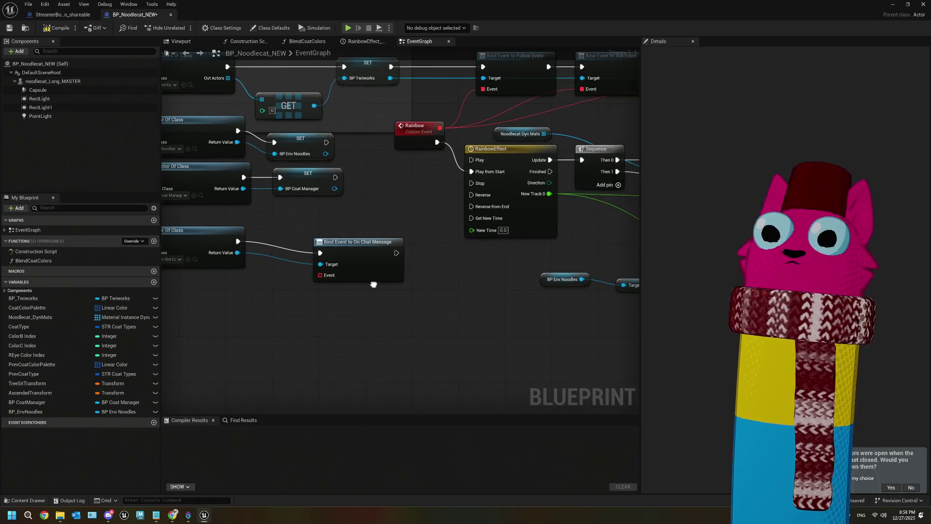
pyautogui.moveTo(333, 265)
pyautogui.mouseDown()
pyautogui.moveTo(416, 310)
pyautogui.moveTo(375, 174)
pyautogui.mouseUp()
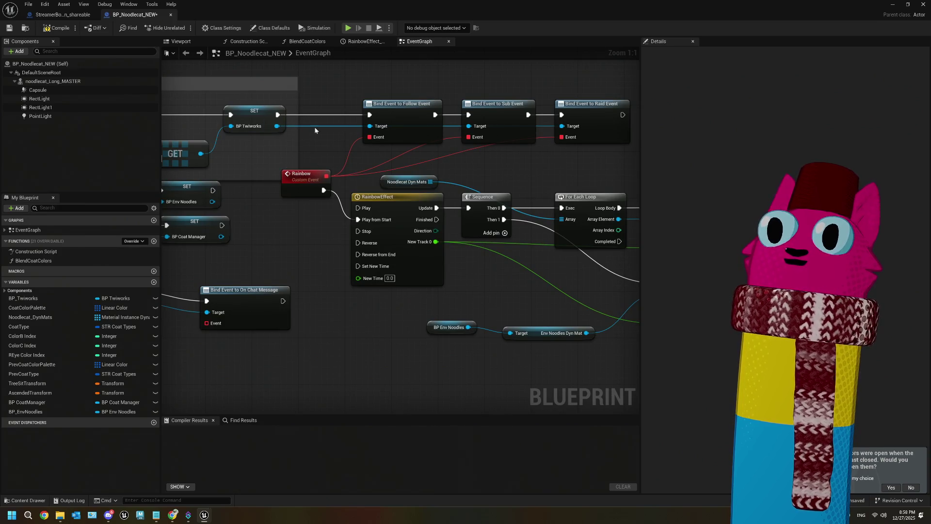
pyautogui.moveTo(311, 257); pyautogui.dragTo(409, 222)
pyautogui.moveTo(305, 286); pyautogui.dragTo(270, 323)
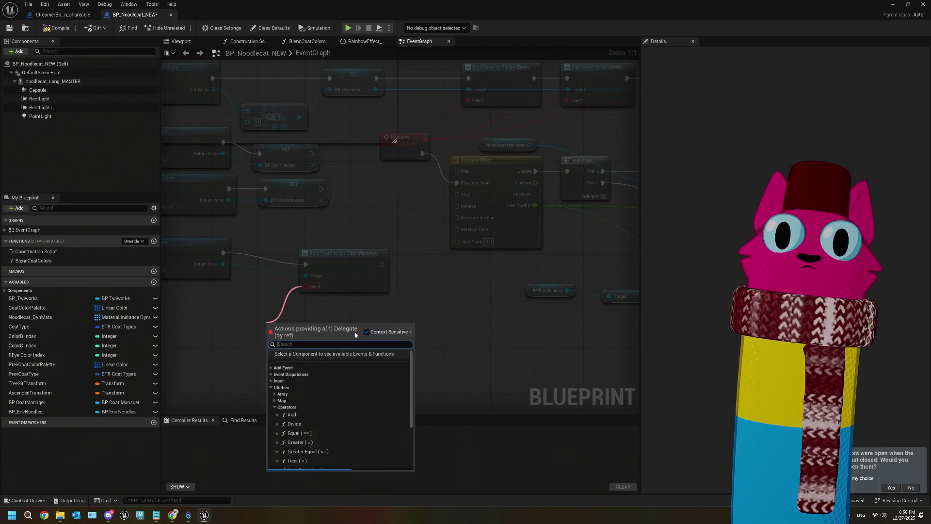
pyautogui.click(271, 367)
pyautogui.click(291, 374)
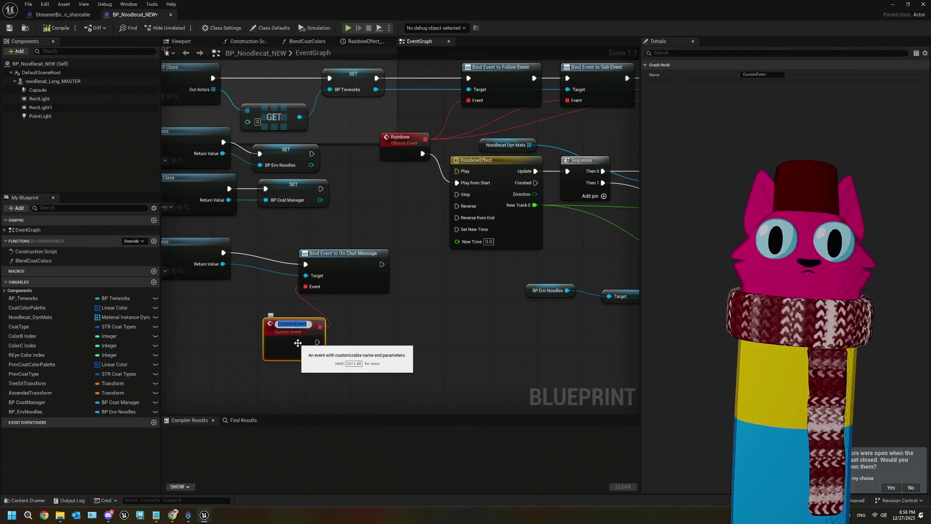
pyautogui.write('testEvent')
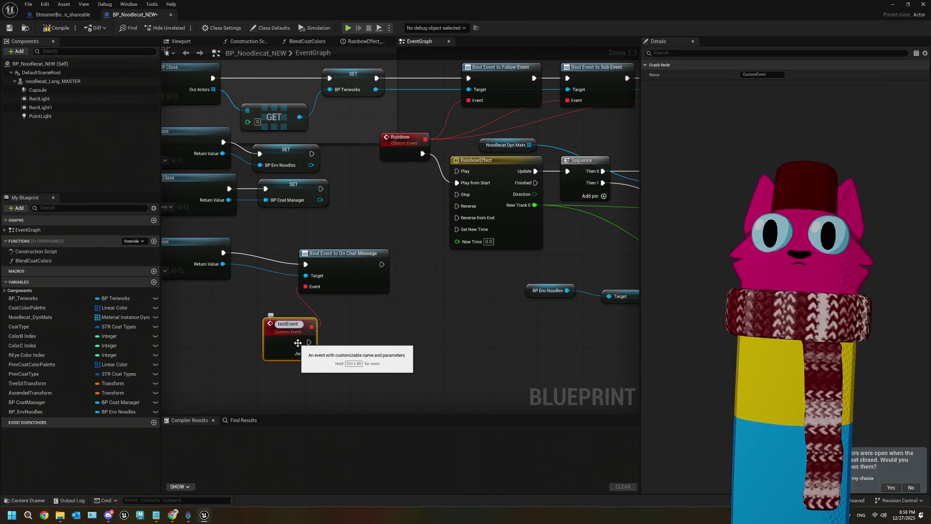
pyautogui.press('Return')
# - Wire testEvent to RainbowEffect's Play from Start and compile the blueprint
pyautogui.moveTo(306, 352); pyautogui.dragTo(268, 336)
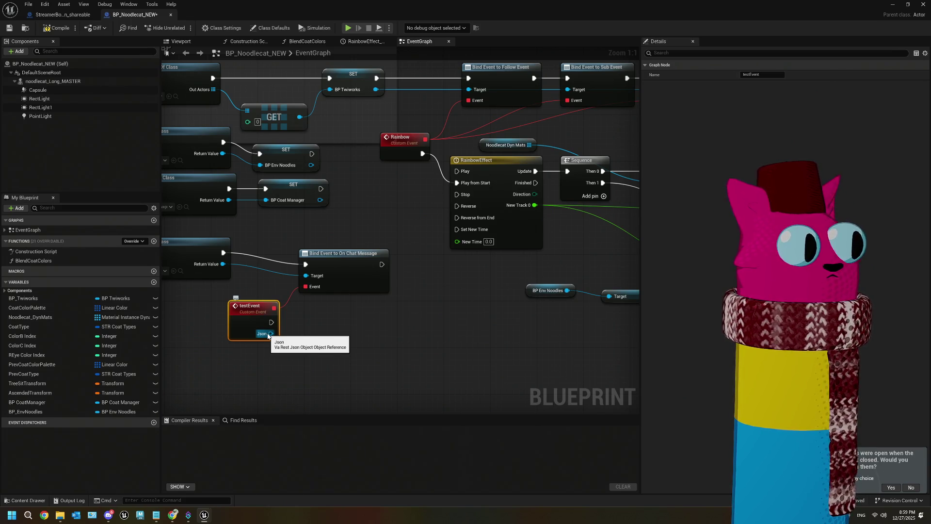
pyautogui.moveTo(268, 335); pyautogui.dragTo(250, 291)
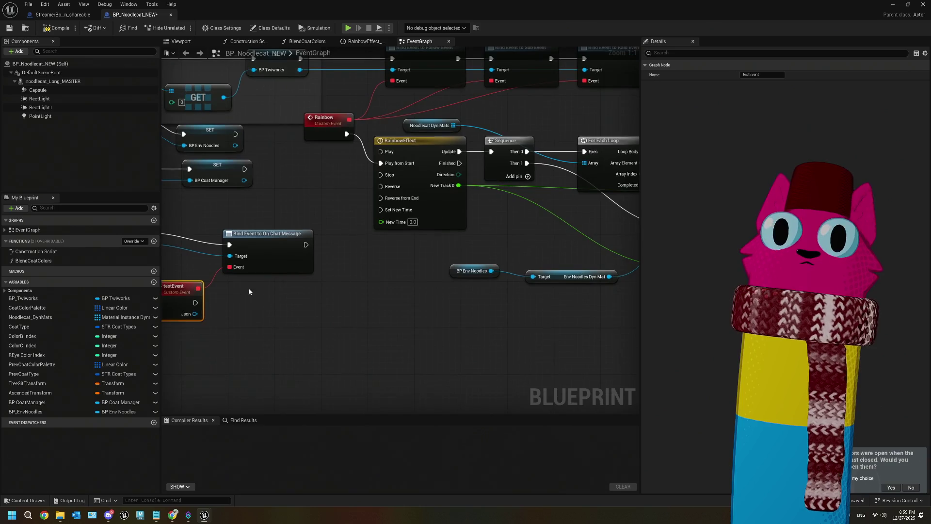
pyautogui.moveTo(195, 302); pyautogui.dragTo(380, 163)
pyautogui.moveTo(286, 322); pyautogui.dragTo(409, 317)
pyautogui.click(56, 27)
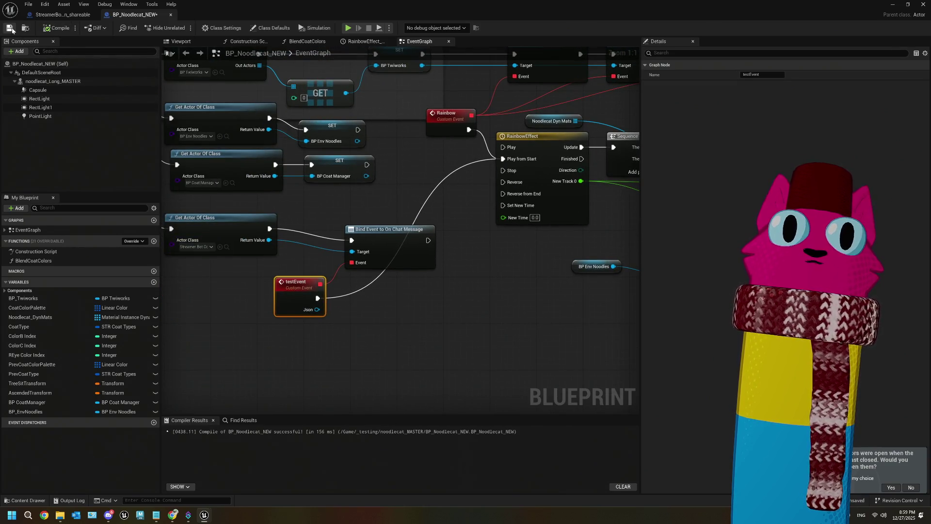
pyautogui.moveTo(321, 332); pyautogui.dragTo(353, 331)
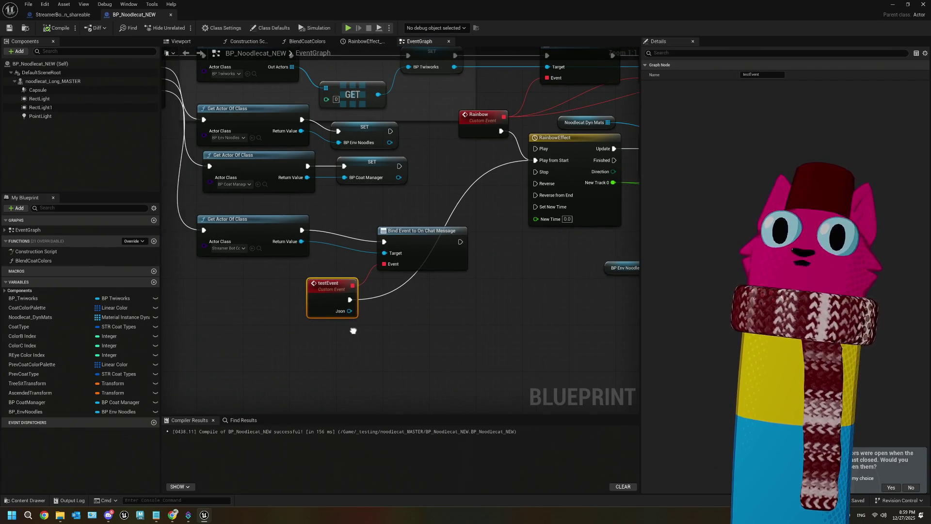
pyautogui.scroll(-2, 353, 331)
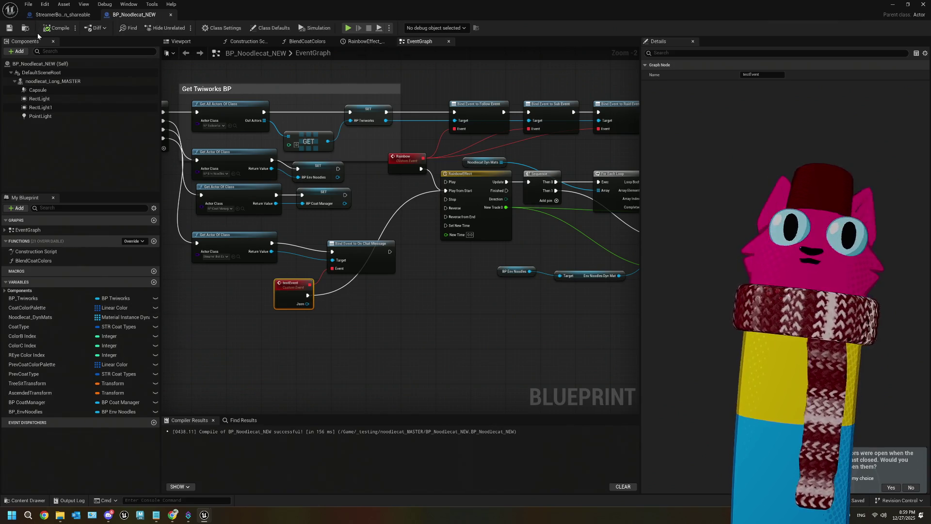
pyautogui.click(892, 4)
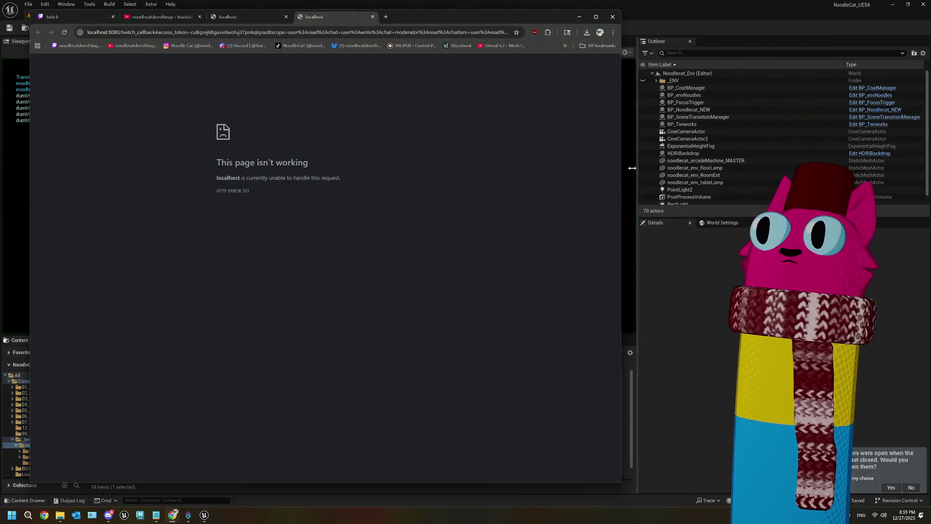
# - Test-play the level, stop it, then open the BP_Noodlecat_NEW blueprint
pyautogui.click(629, 167)
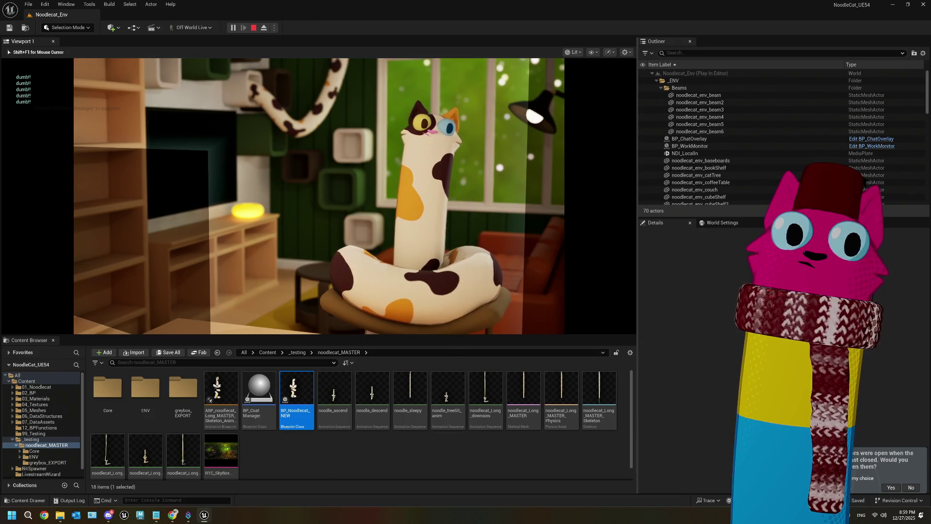
pyautogui.press('Escape')
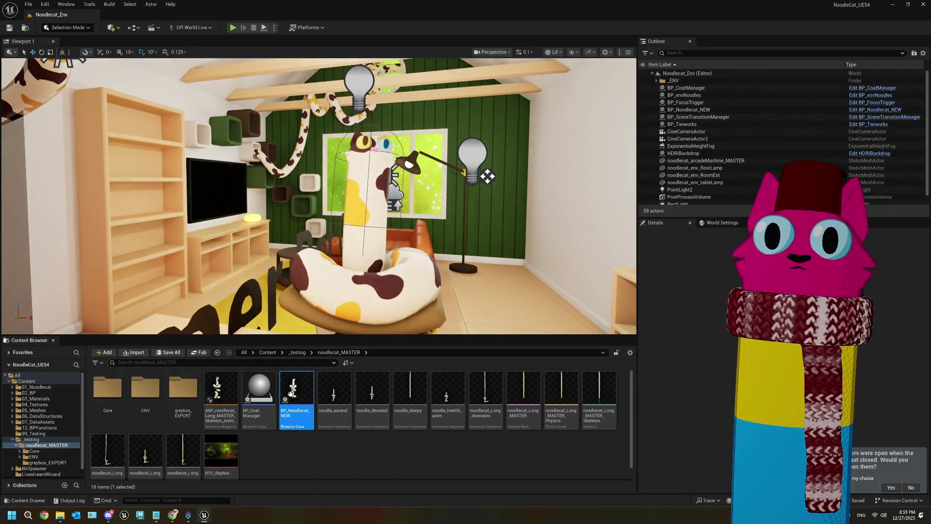
pyautogui.doubleClick(290, 393)
pyautogui.scroll(1, 326, 318)
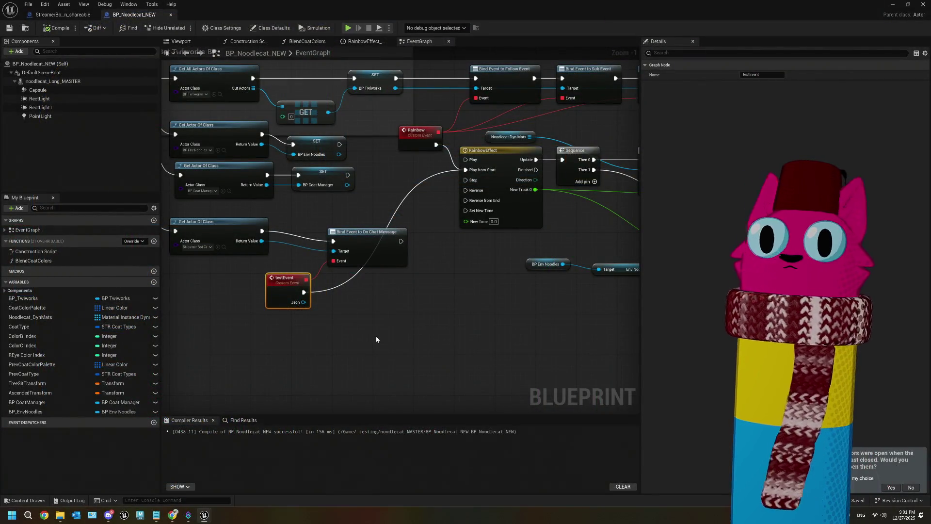
# - Add a Print String of 'test' after testEvent and recompile BP_Noodlecat_NEW
pyautogui.moveTo(295, 288)
pyautogui.mouseDown()
pyautogui.moveTo(342, 302)
pyautogui.moveTo(329, 308)
pyautogui.mouseUp()
pyautogui.write('print')
pyautogui.press('Return')
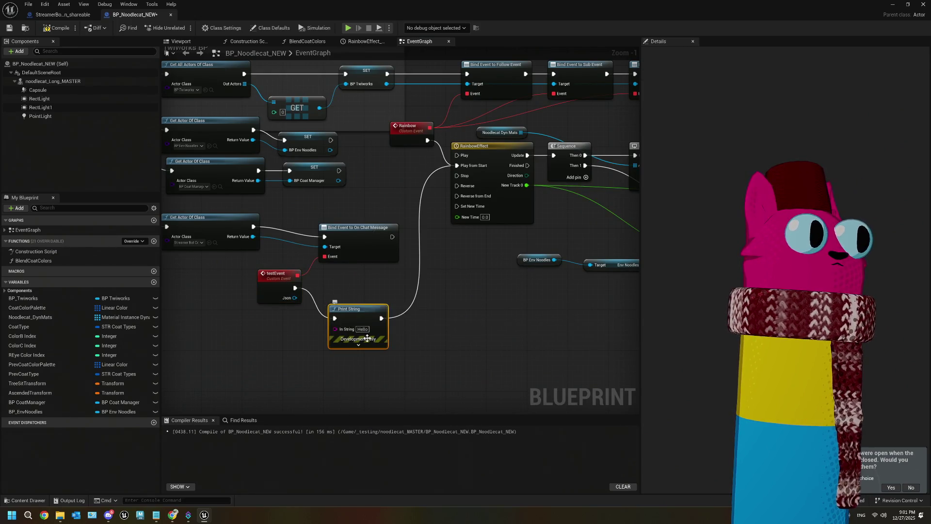
pyautogui.scroll(1, 347, 305)
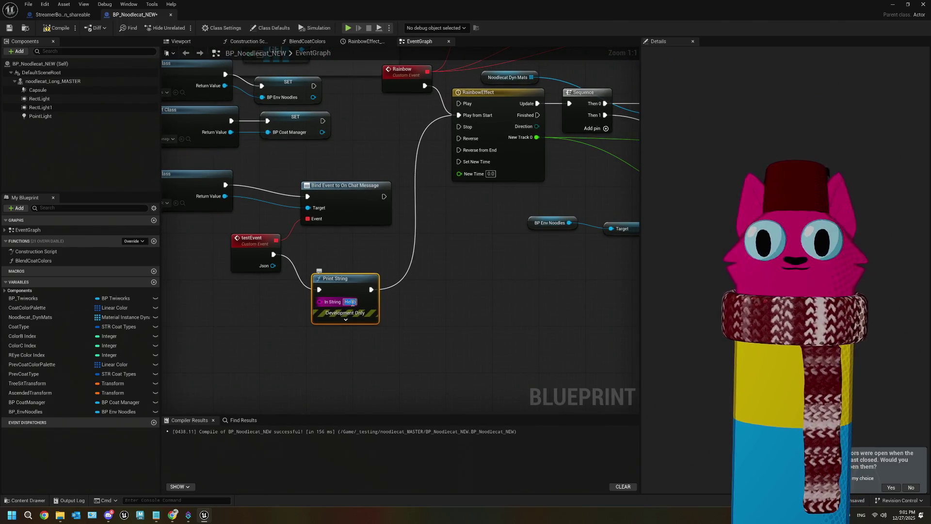
pyautogui.write('test')
pyautogui.click(416, 328)
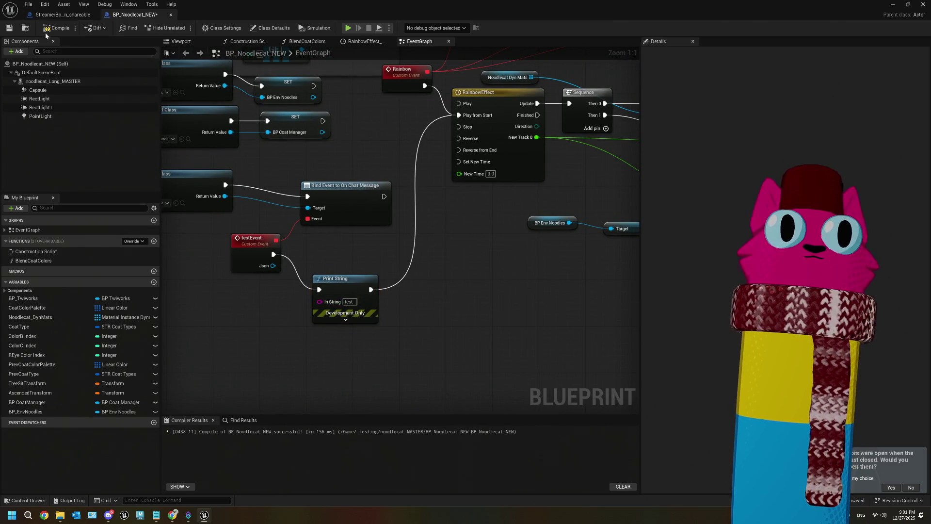
pyautogui.click(44, 30)
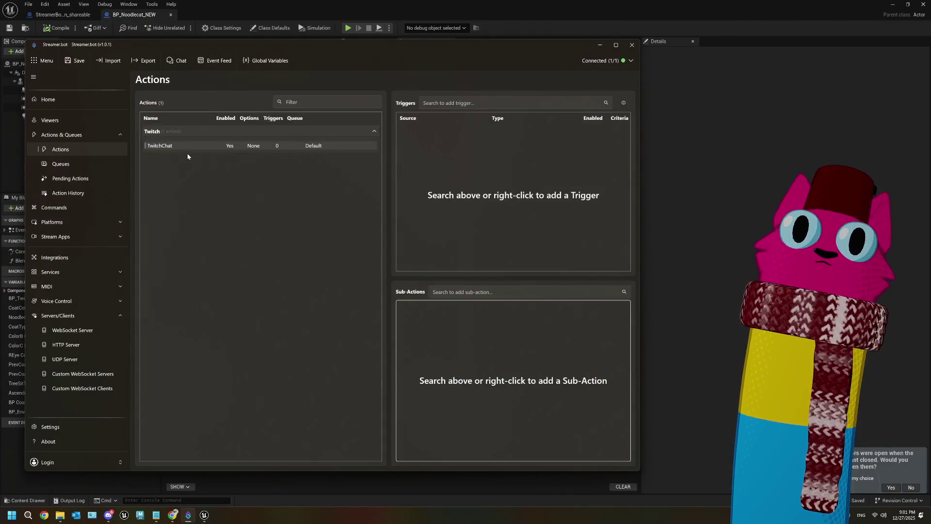
# - Add a Twitch > Chat > Chat Message trigger to the TwitchChat action and save Streamer.bot settings
pyautogui.rightClick(186, 146)
pyautogui.click(148, 174)
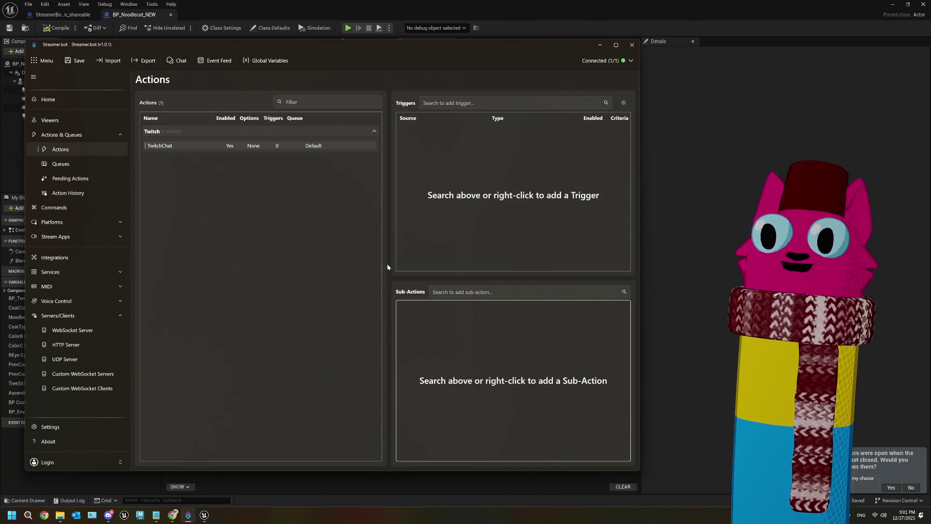
pyautogui.moveTo(389, 262); pyautogui.dragTo(358, 257)
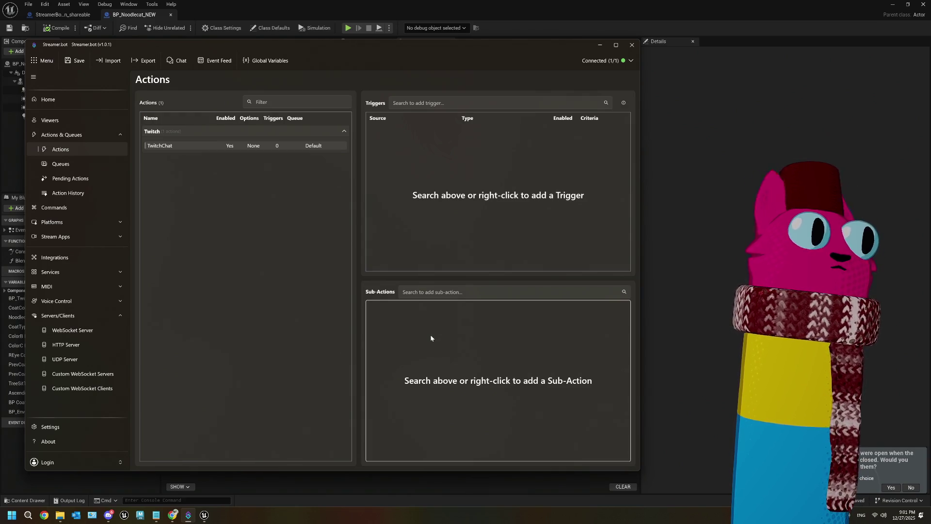
pyautogui.rightClick(409, 159)
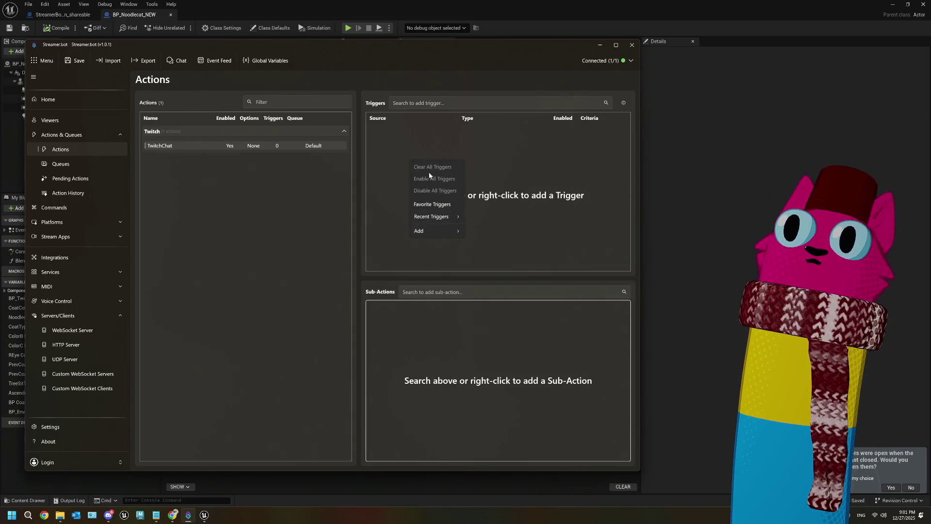
pyautogui.moveTo(438, 231)
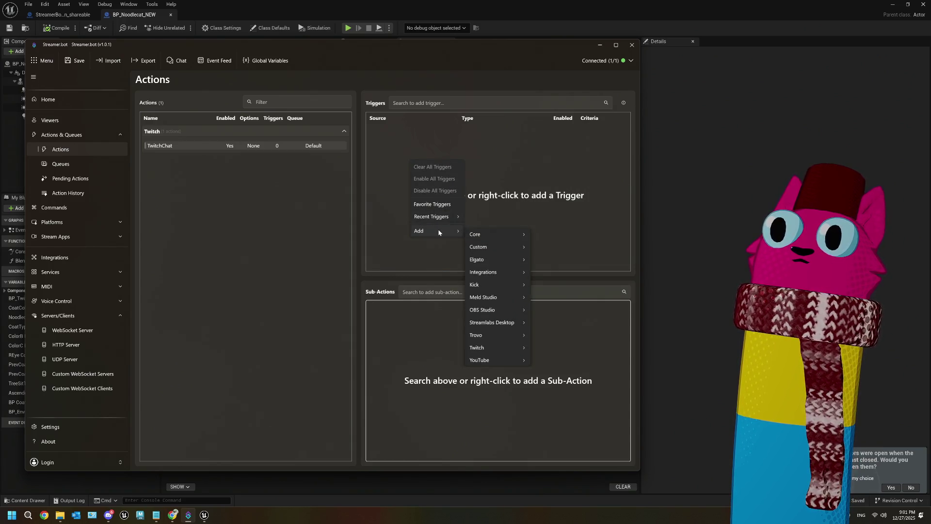
pyautogui.moveTo(505, 348)
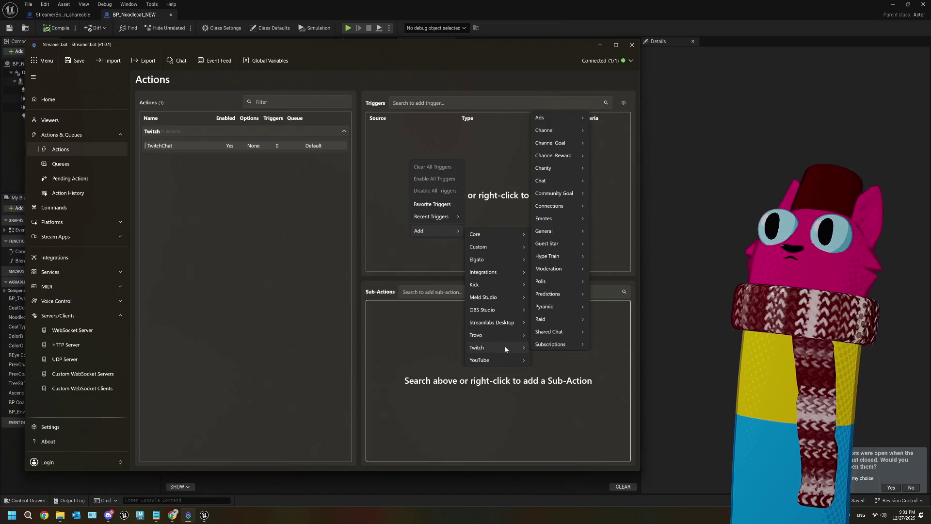
pyautogui.moveTo(561, 185)
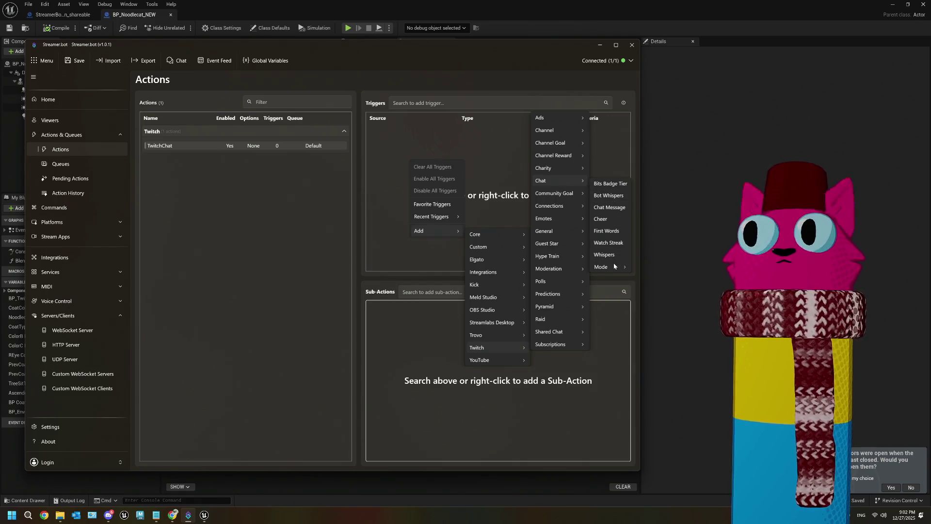
pyautogui.moveTo(615, 267)
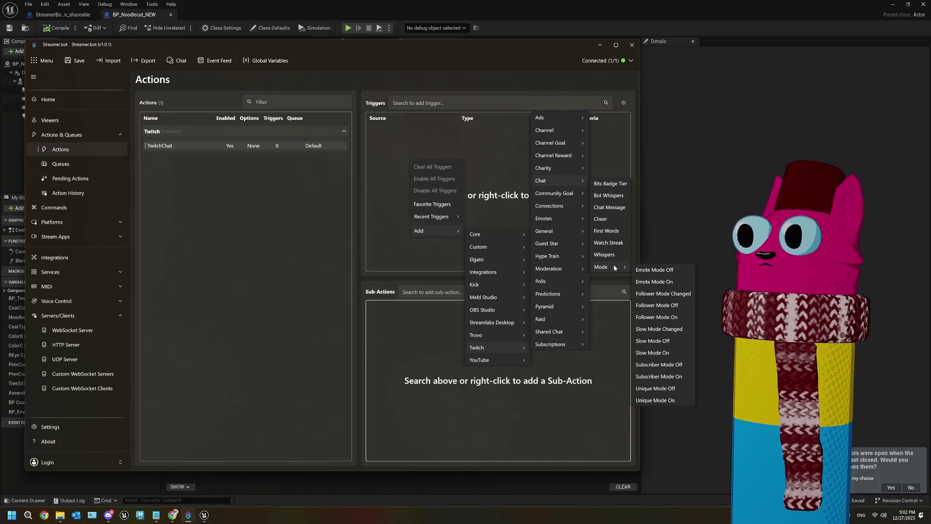
pyautogui.click(607, 211)
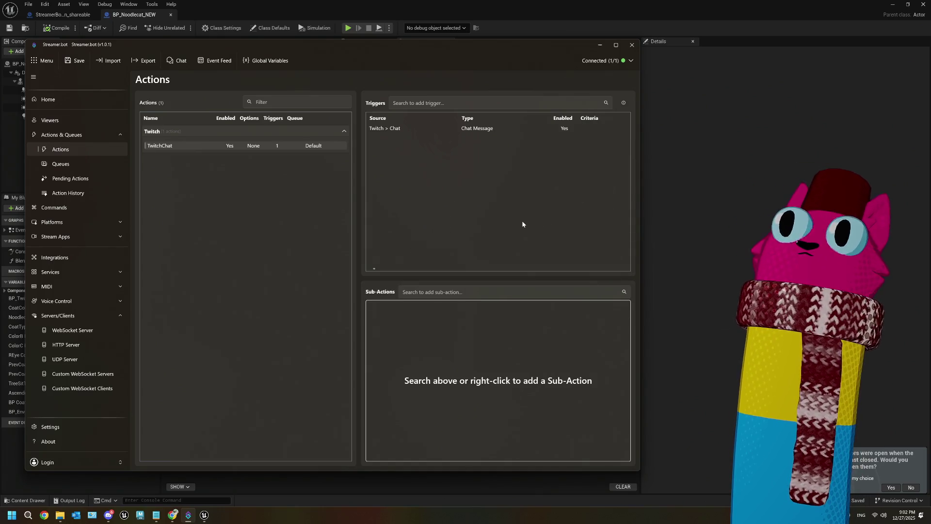
pyautogui.click(75, 60)
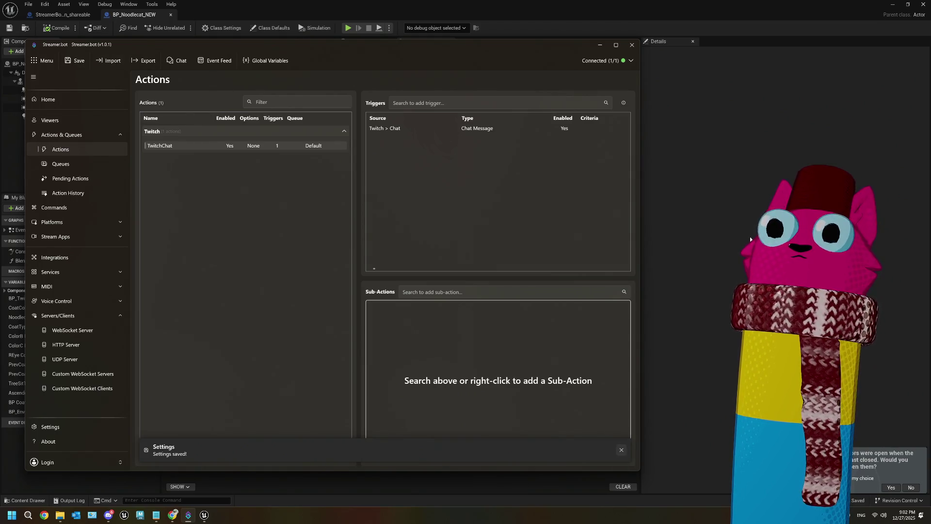
pyautogui.click(750, 237)
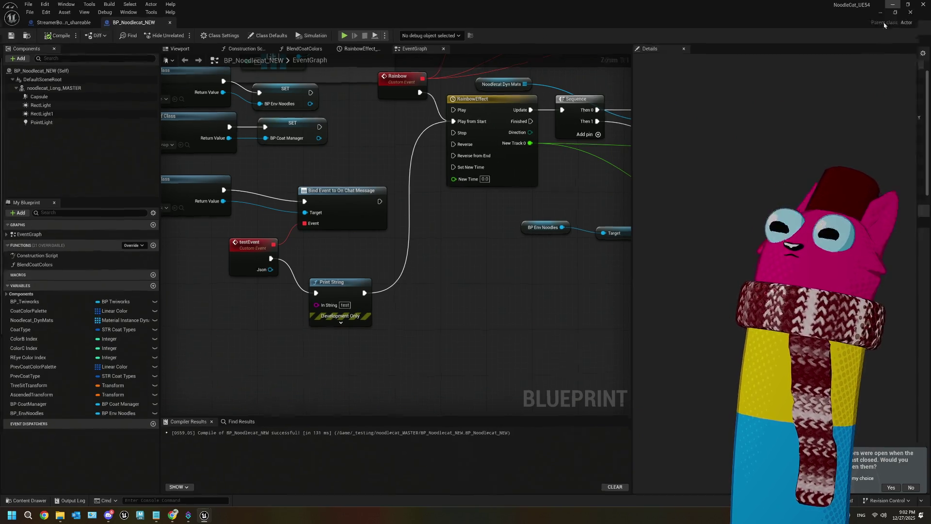
# - Hide the Blueprint editor and start a play-in-editor session of Noodlecat_Env
pyautogui.click(892, 4)
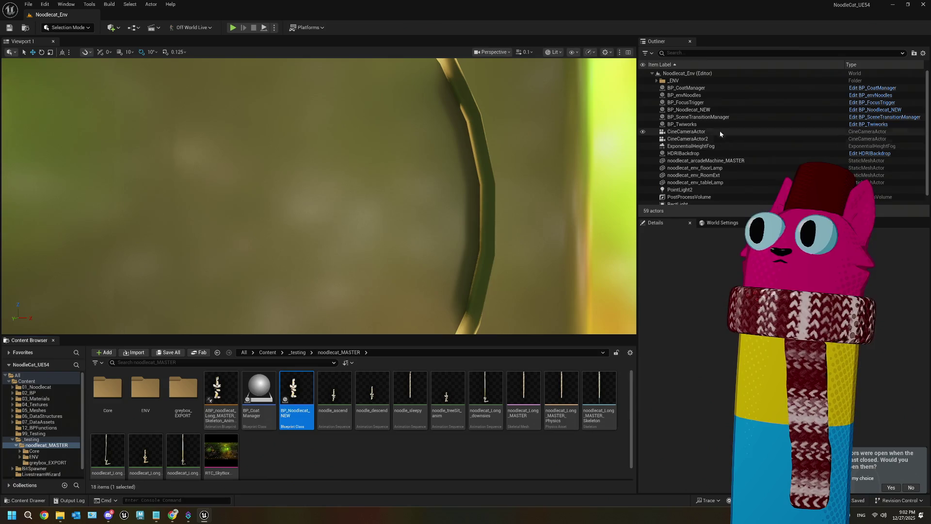
pyautogui.click(234, 28)
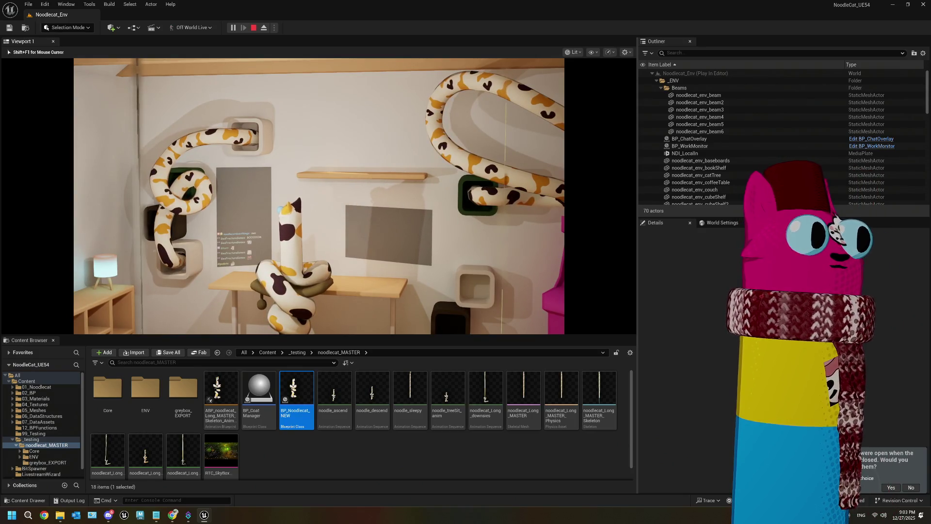
# - Stop the play session, locate BP_Twiworks, and show the 02_BP folder's assets
pyautogui.press('Escape')
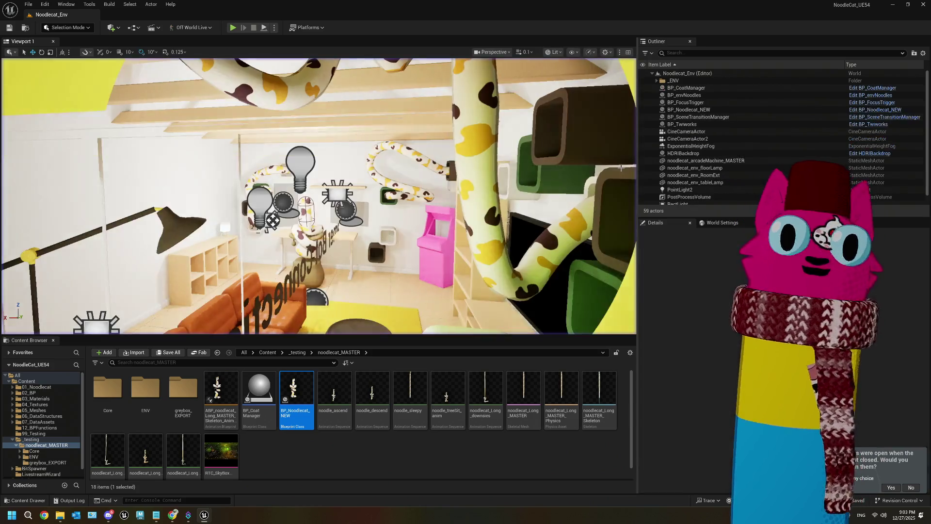
pyautogui.scroll(3, 620, 168)
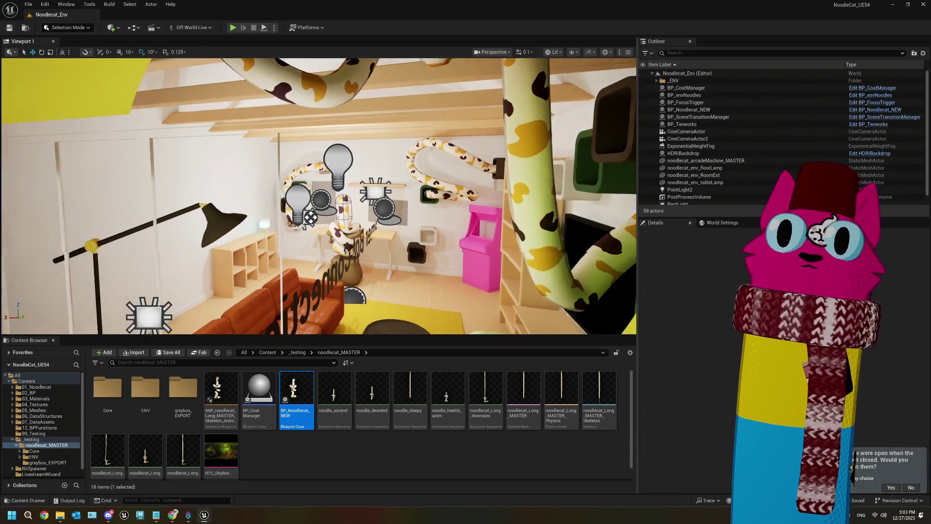
pyautogui.moveTo(374, 196)
pyautogui.mouseDown()
pyautogui.moveTo(334, 177)
pyautogui.moveTo(369, 191)
pyautogui.mouseUp()
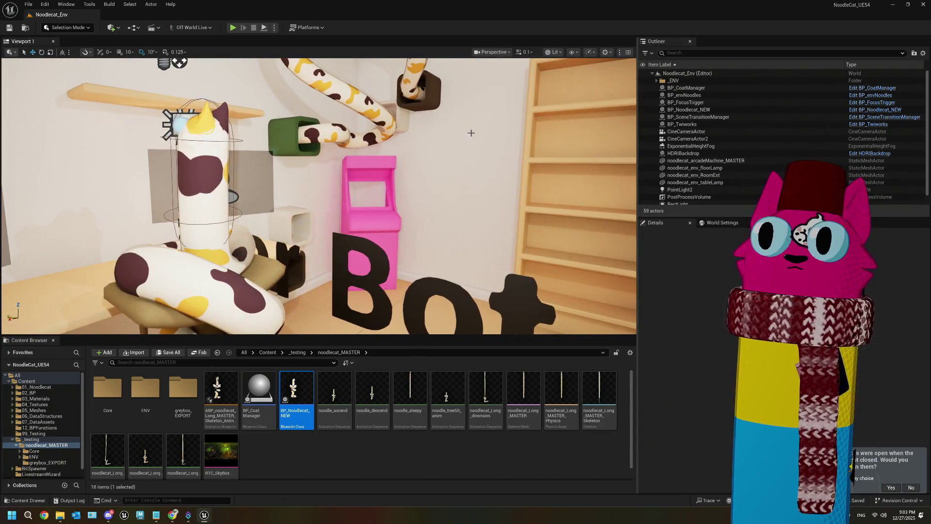
pyautogui.click(301, 465)
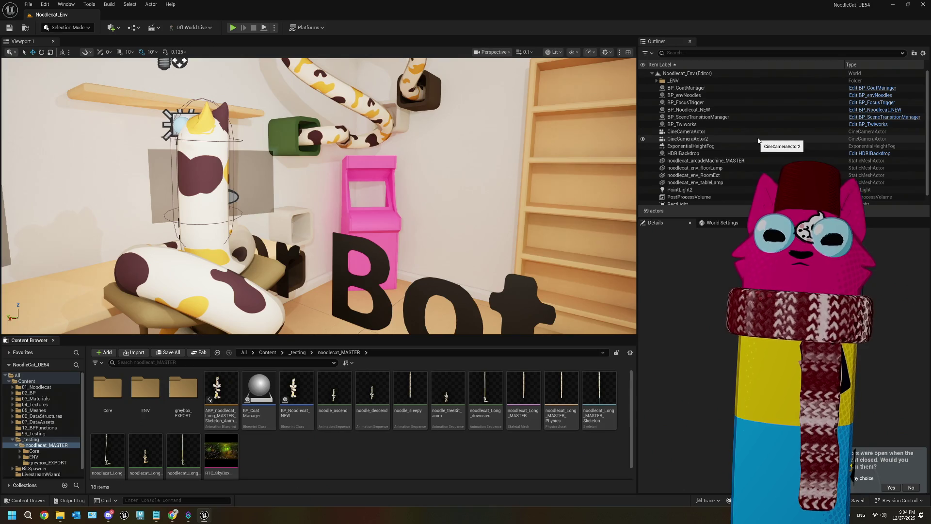
pyautogui.doubleClick(703, 125)
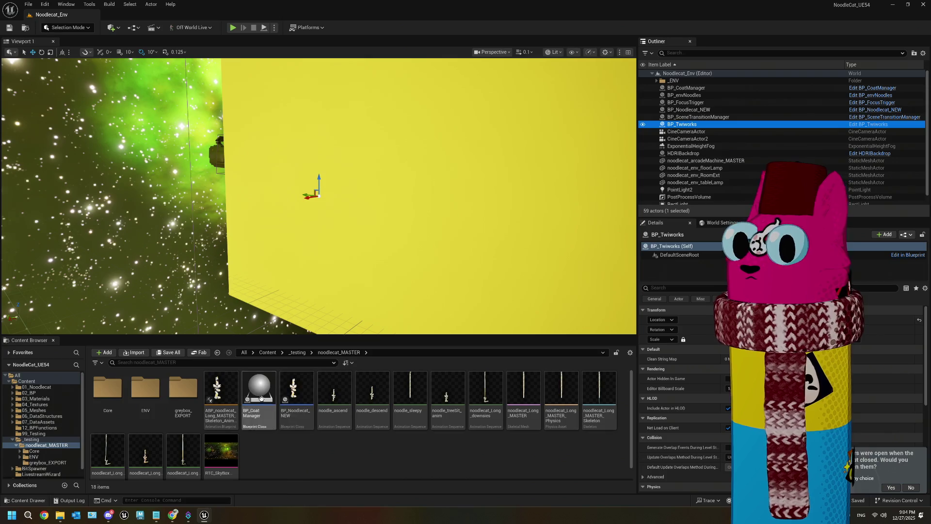
pyautogui.click(61, 396)
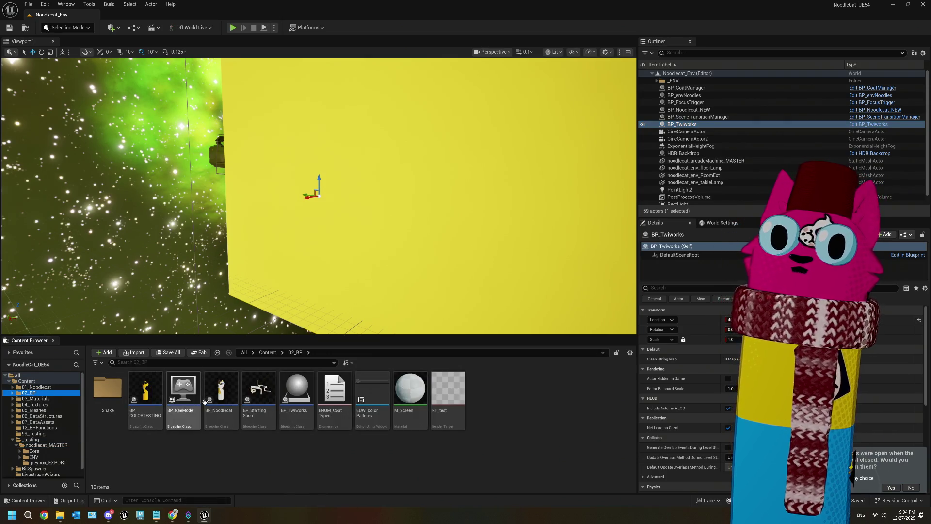
# - Inspect the BP_Twiworks blueprint, then return to BP_Noodlecat_NEW
pyautogui.doubleClick(296, 390)
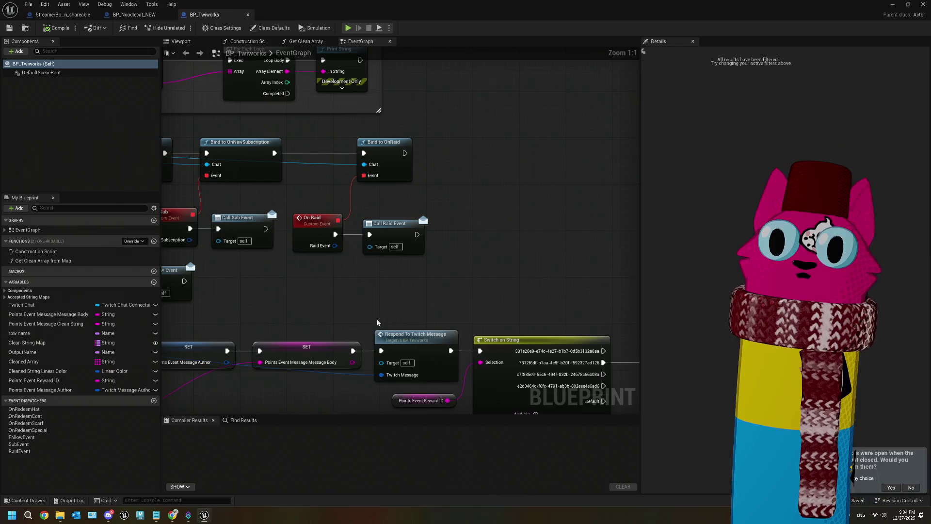
pyautogui.scroll(-3, 330, 300)
pyautogui.scroll(-3, 437, 265)
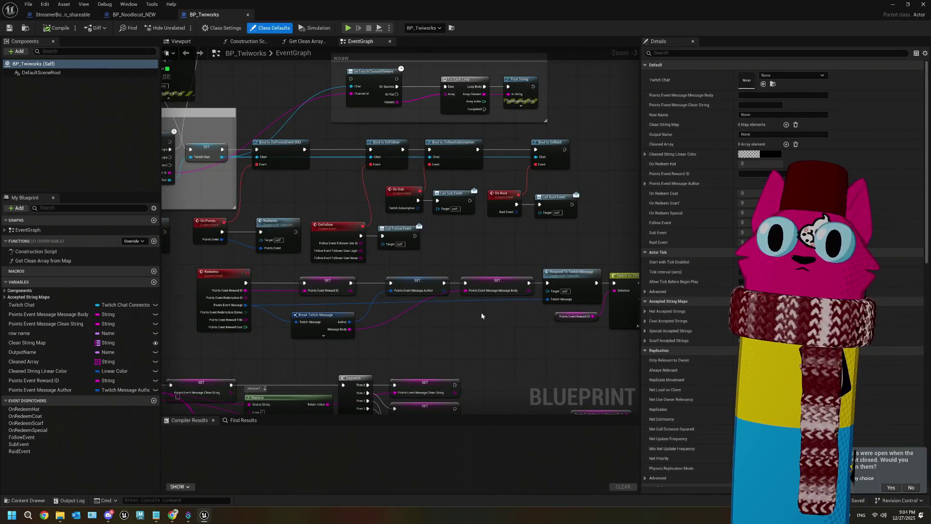
pyautogui.scroll(3, 434, 248)
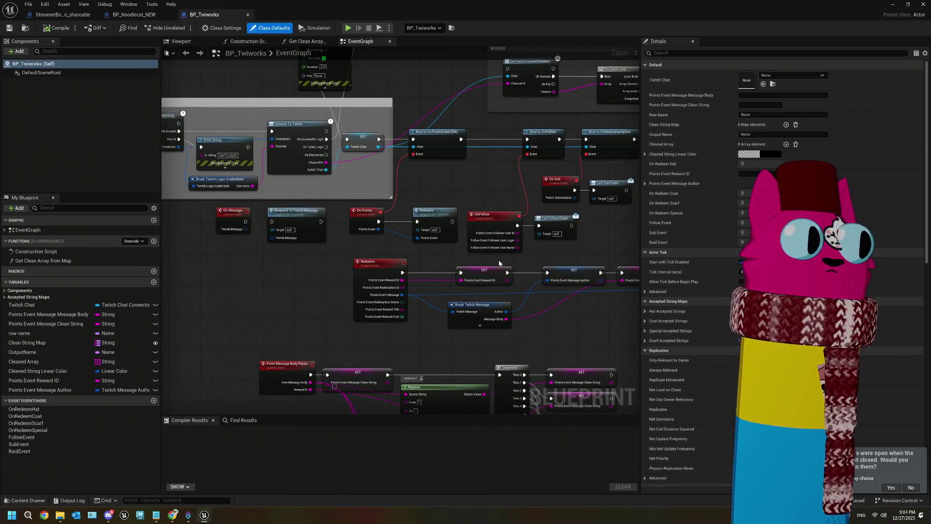
pyautogui.click(248, 16)
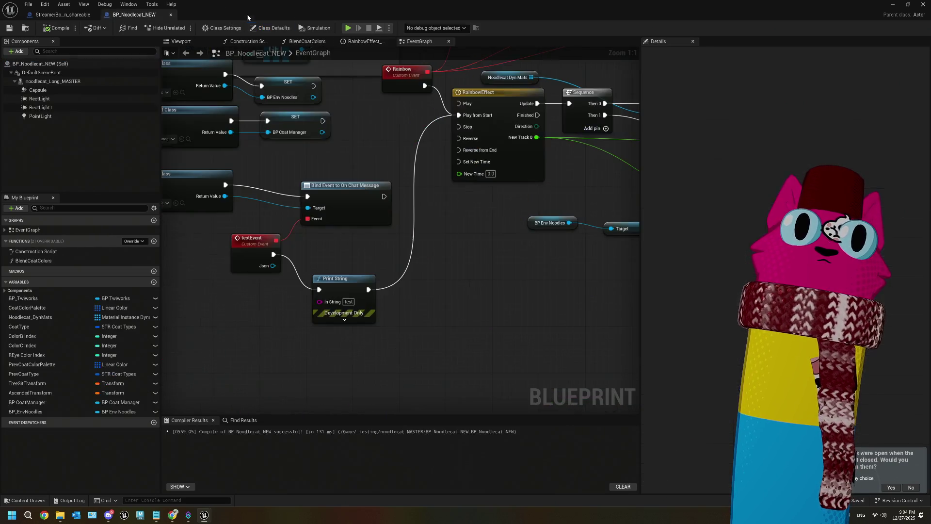
pyautogui.scroll(-2, 317, 170)
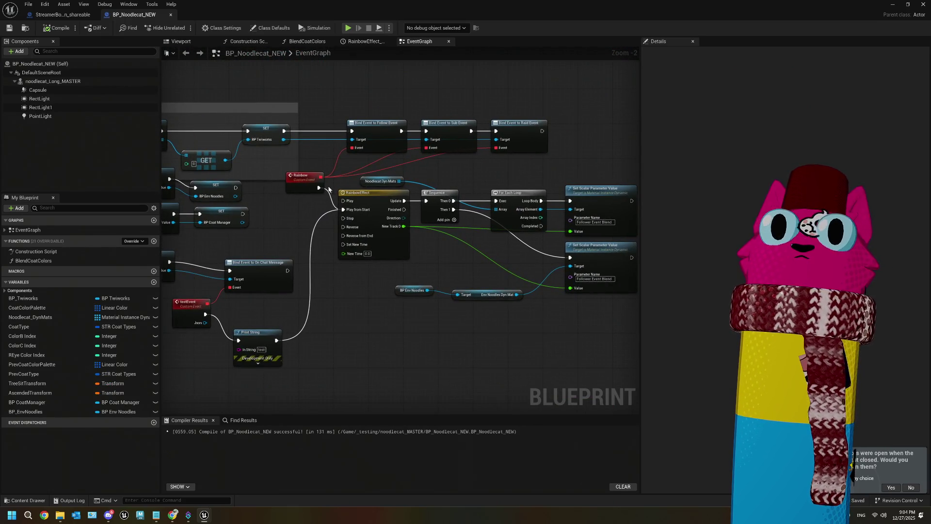
# - Delete the Follow, Sub and Raid bind nodes and Twiworks lookup nodes, then recompile with F7
pyautogui.moveTo(309, 107)
pyautogui.mouseDown()
pyautogui.moveTo(547, 158)
pyautogui.moveTo(572, 155)
pyautogui.mouseUp()
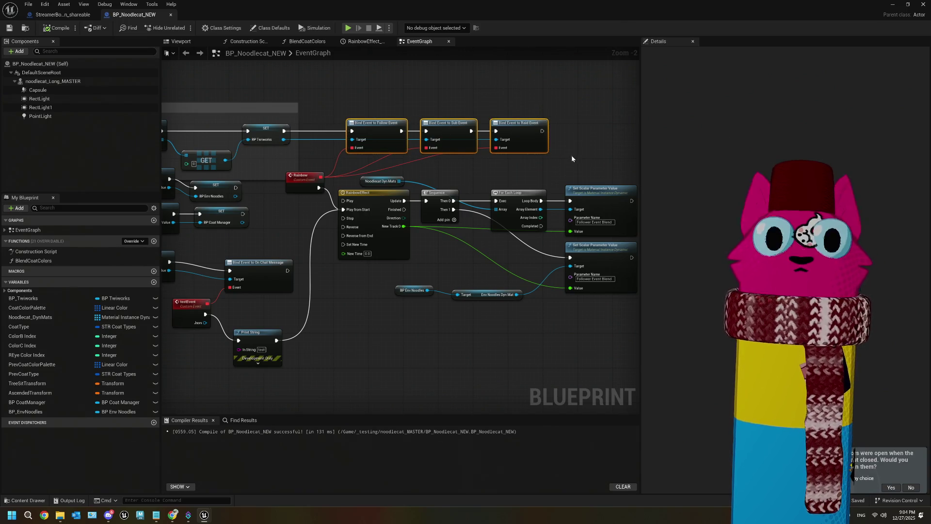
pyautogui.press('Delete')
pyautogui.click(296, 192)
pyautogui.moveTo(406, 175); pyautogui.dragTo(245, 140)
pyautogui.press('Delete')
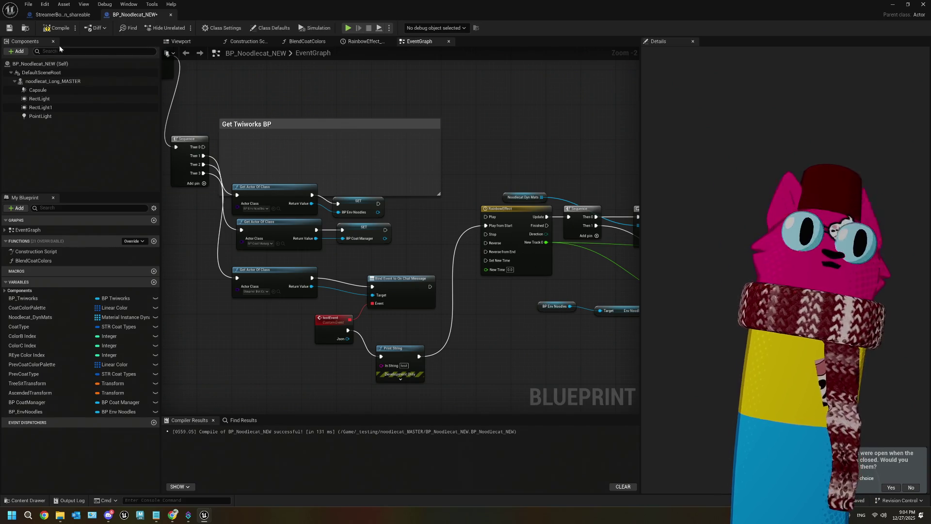
pyautogui.press('F7')
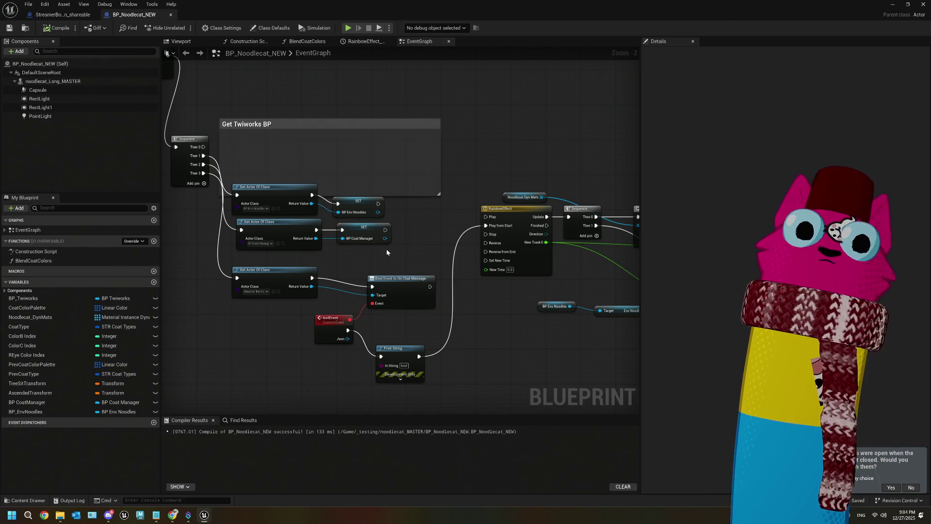
pyautogui.scroll(-2, 386, 252)
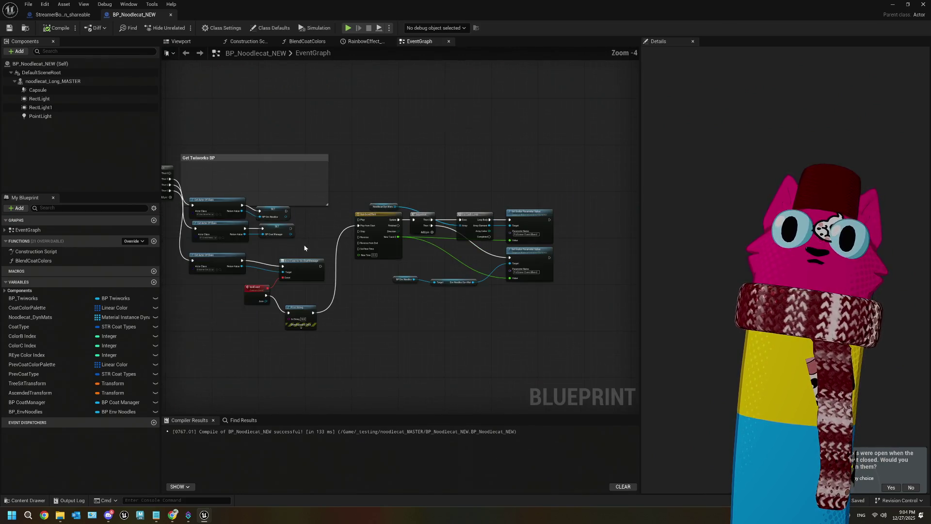
pyautogui.scroll(3, 281, 343)
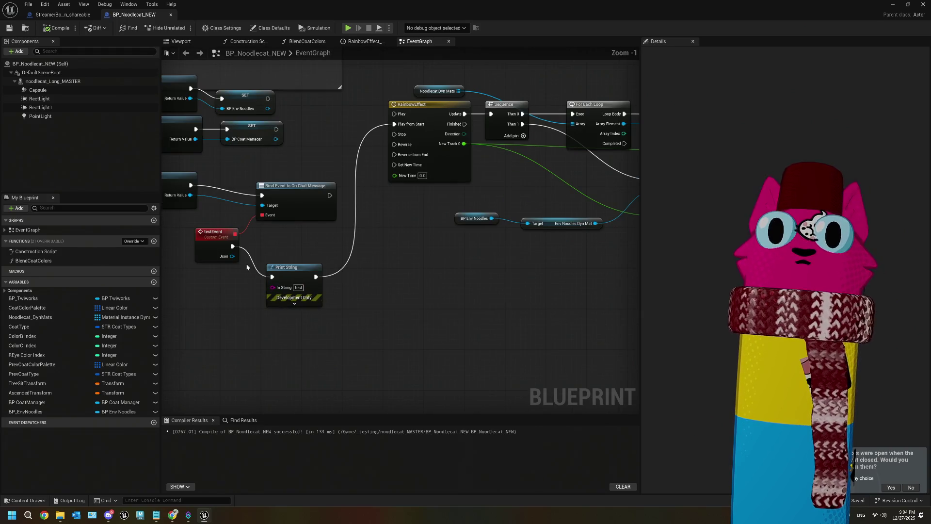
# - Connect testEvent straight to RainbowEffect's Play from Start and delete the Print String node
pyautogui.moveTo(233, 247); pyautogui.dragTo(413, 125)
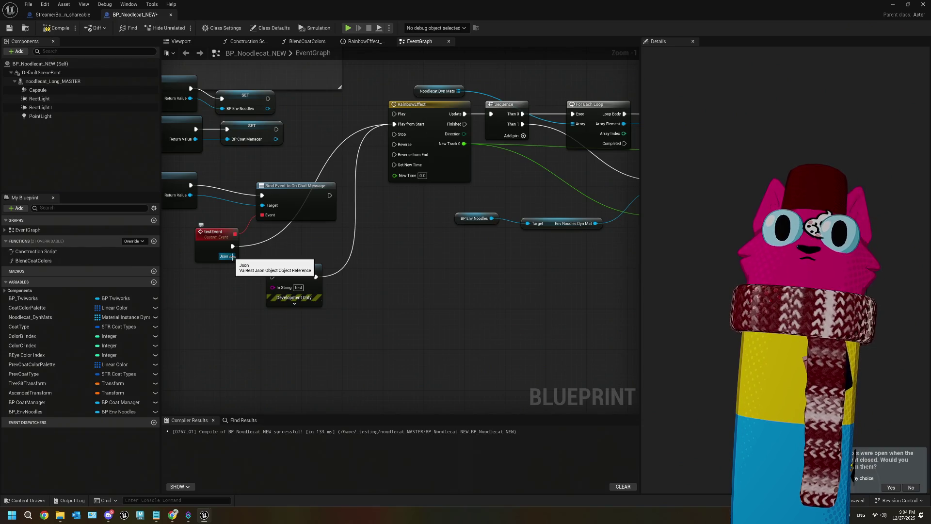
pyautogui.moveTo(291, 271); pyautogui.dragTo(418, 258)
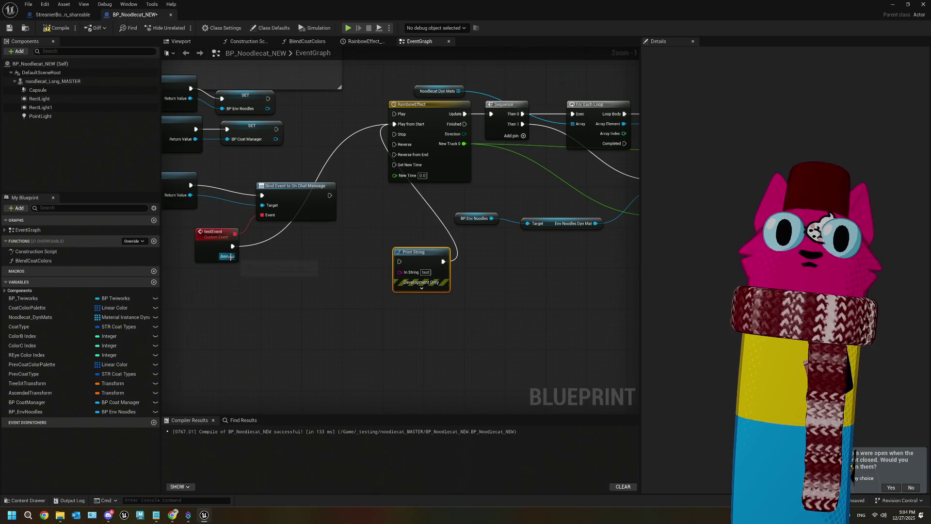
pyautogui.moveTo(231, 256); pyautogui.dragTo(249, 302)
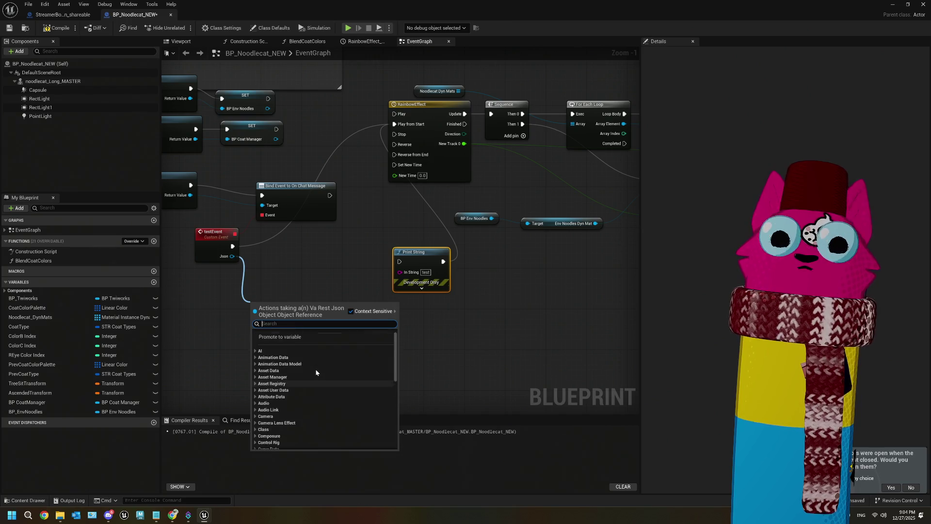
pyautogui.write('stri')
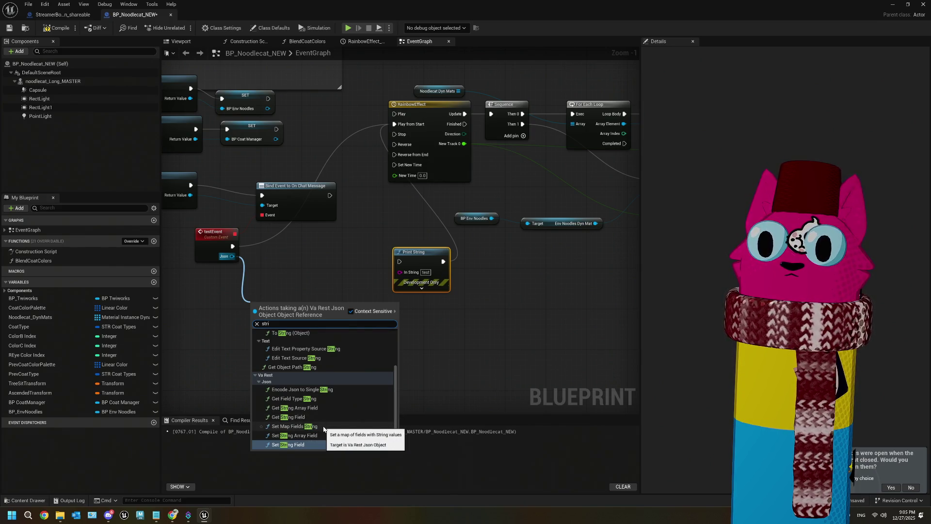
pyautogui.click(411, 254)
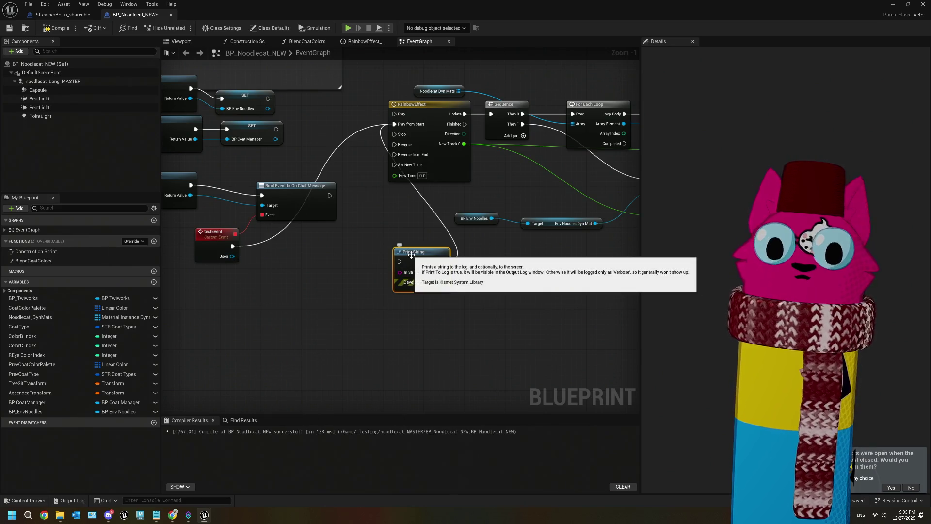
pyautogui.press('Delete')
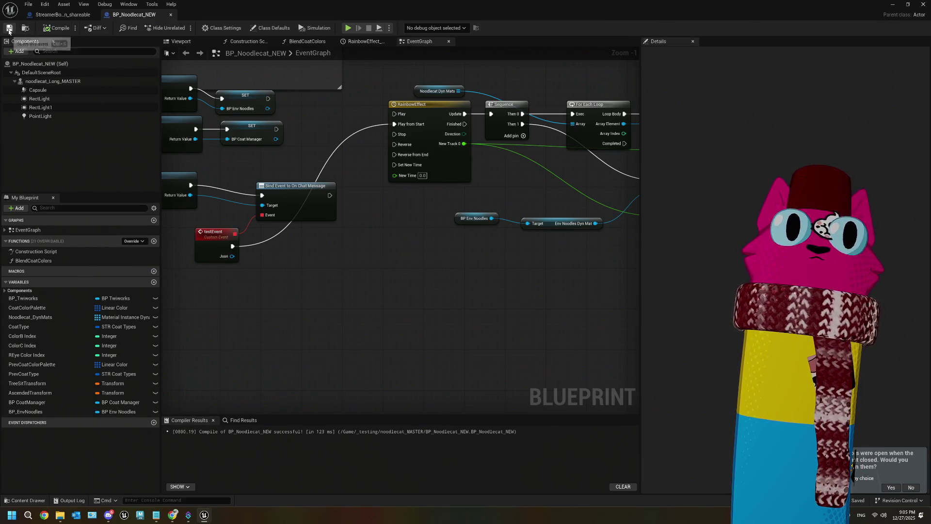
pyautogui.click(61, 15)
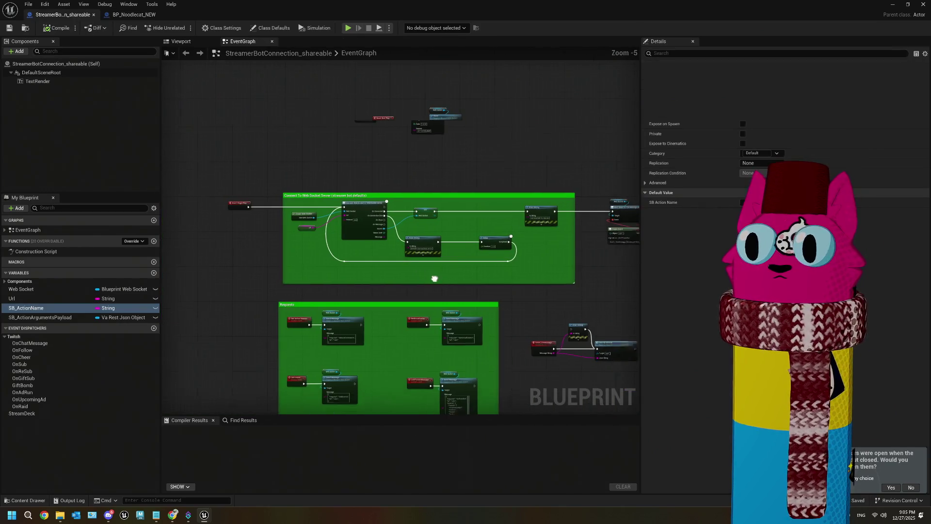
pyautogui.click(892, 4)
pyautogui.click(539, 401)
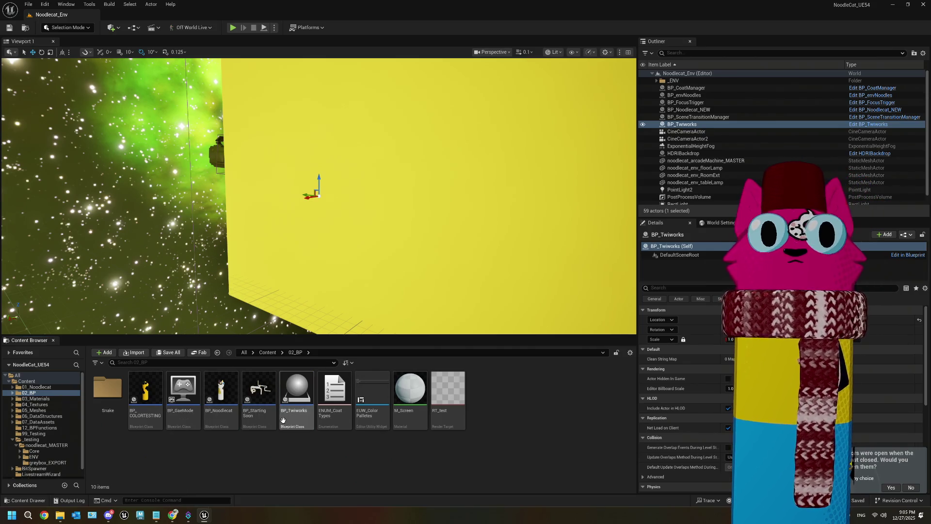
pyautogui.click(44, 456)
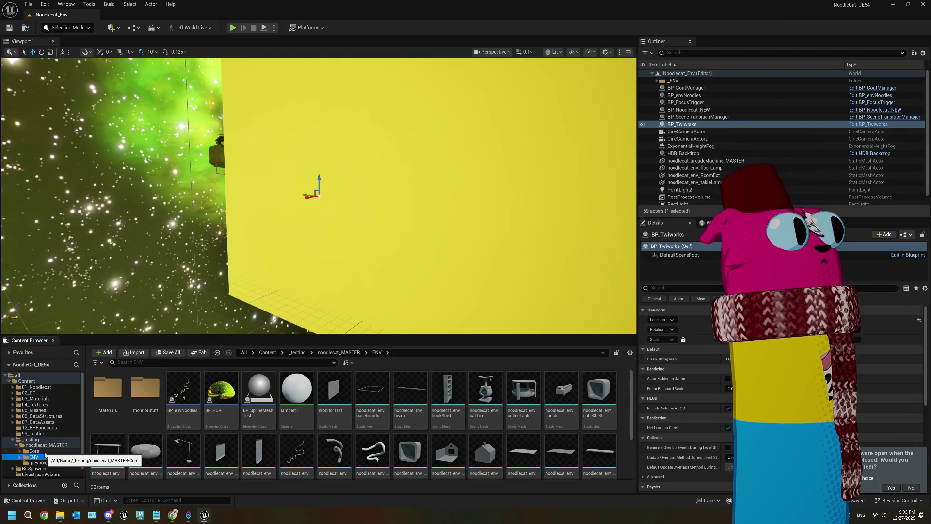
pyautogui.click(45, 453)
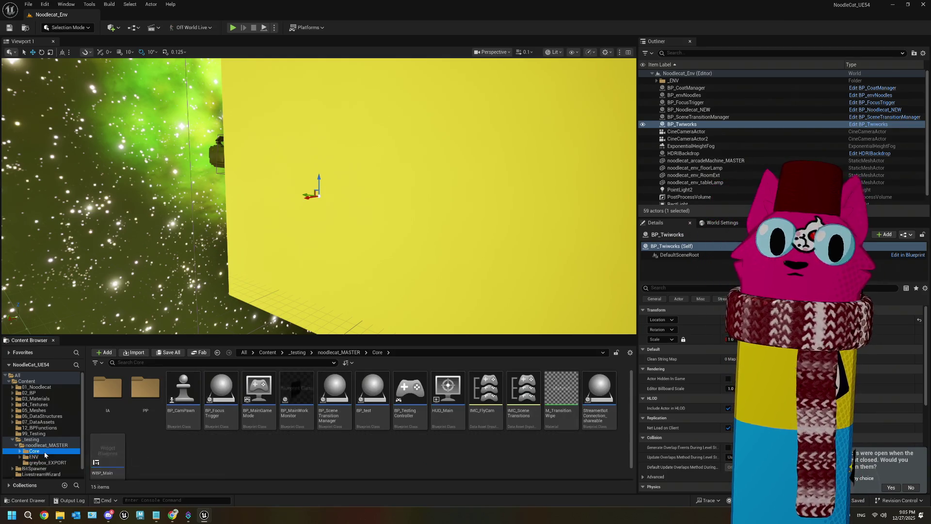
pyautogui.doubleClick(607, 406)
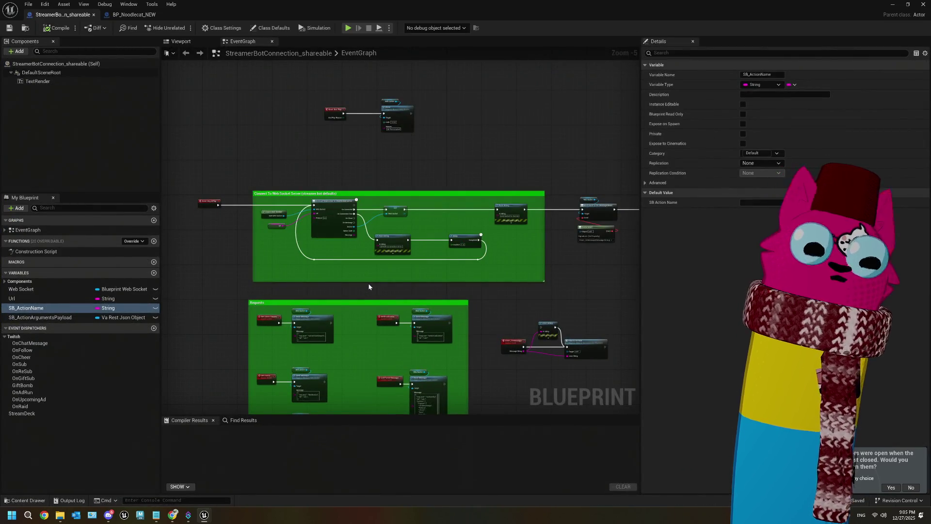
pyautogui.click(145, 15)
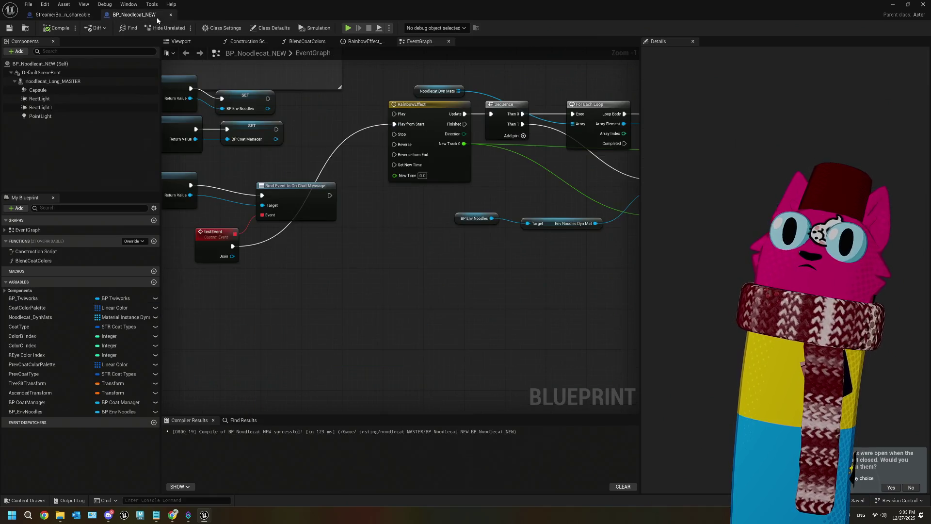
# - Delete the testEvent and Bind Event to On Chat Message nodes
pyautogui.moveTo(317, 241)
pyautogui.mouseDown()
pyautogui.moveTo(292, 272)
pyautogui.moveTo(400, 251)
pyautogui.mouseUp()
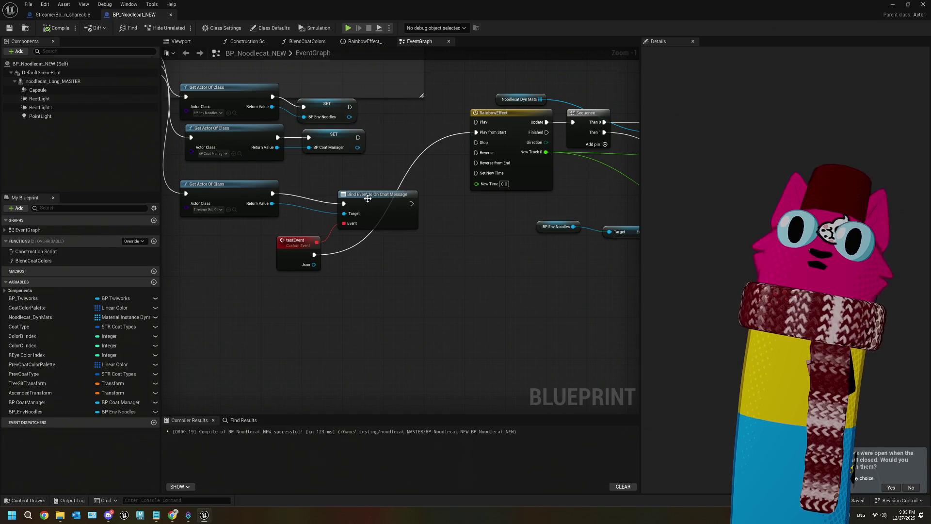
pyautogui.moveTo(365, 198); pyautogui.dragTo(345, 188)
pyautogui.moveTo(301, 242); pyautogui.dragTo(270, 236)
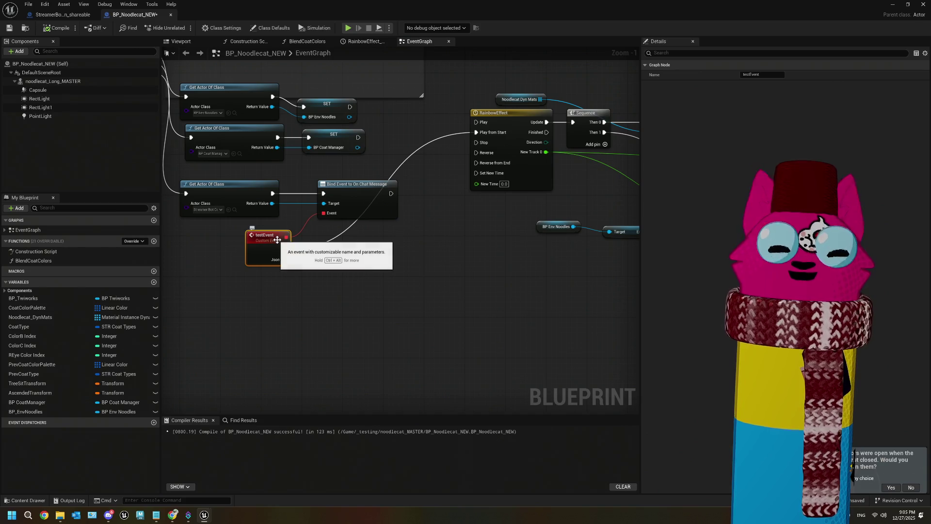
pyautogui.press('Delete')
pyautogui.click(364, 211)
pyautogui.press('Delete')
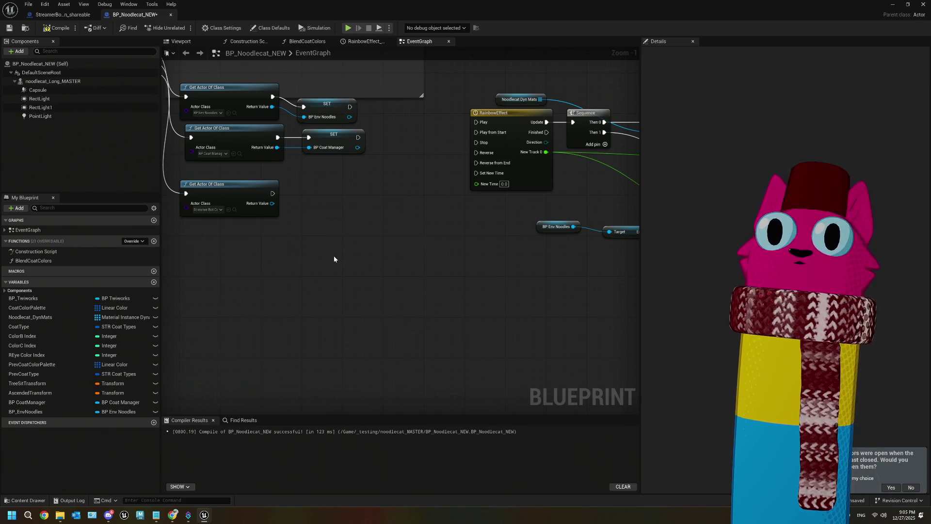
# - Add a Bind Event to On Follow with a new OnFollow custom event, then save BP_Noodlecat_NEW
pyautogui.moveTo(318, 201); pyautogui.dragTo(344, 221)
pyautogui.write('bind')
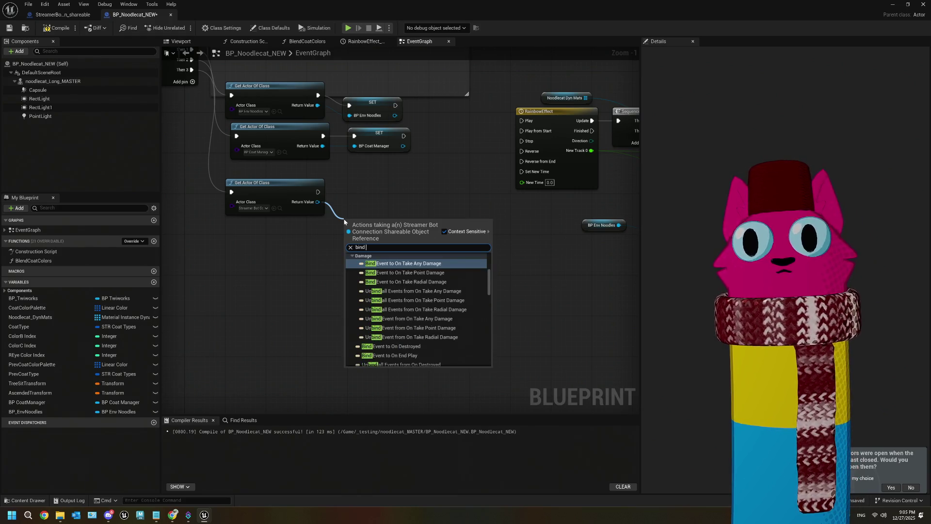
pyautogui.write(' twitch')
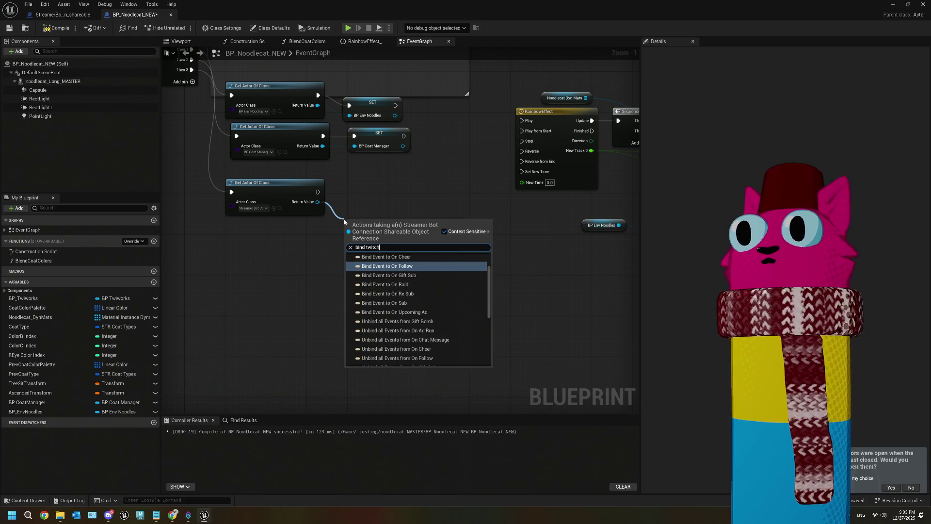
pyautogui.click(405, 265)
pyautogui.moveTo(374, 222)
pyautogui.mouseDown()
pyautogui.moveTo(372, 188)
pyautogui.moveTo(318, 248)
pyautogui.mouseUp()
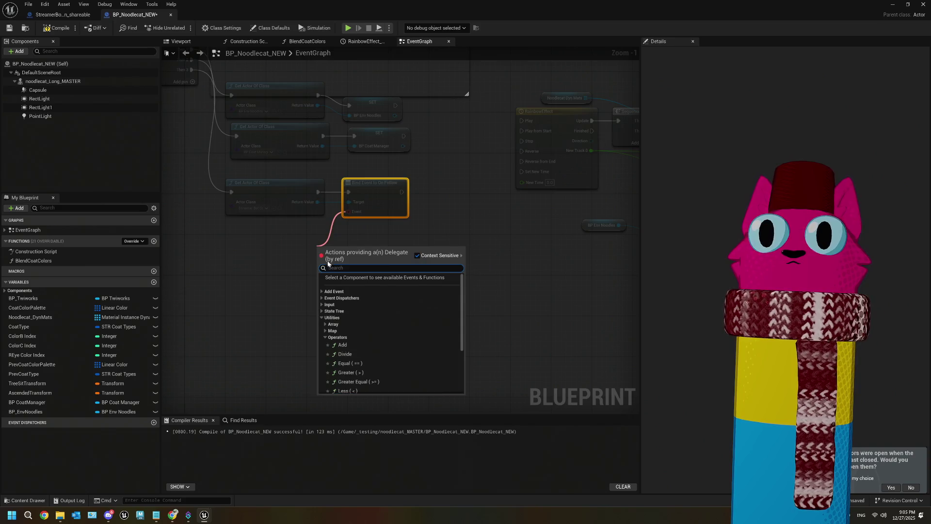
pyautogui.write('custom')
pyautogui.click(345, 284)
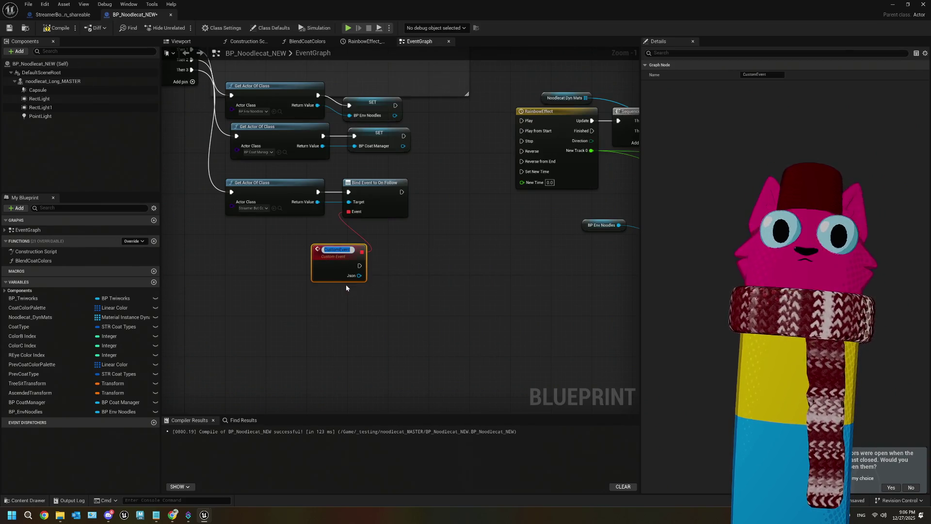
pyautogui.write('OnFollow')
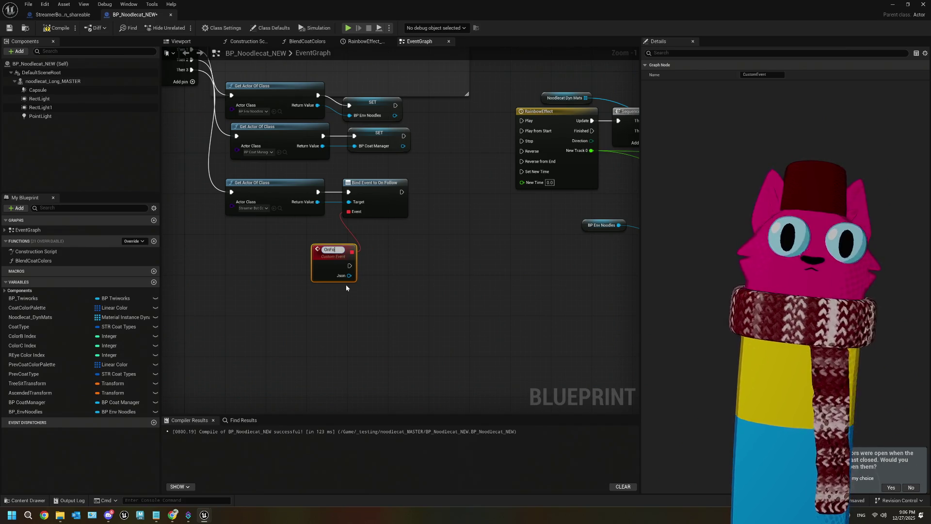
pyautogui.press('Return')
pyautogui.moveTo(339, 250)
pyautogui.mouseDown()
pyautogui.moveTo(310, 236)
pyautogui.moveTo(461, 225)
pyautogui.moveTo(521, 131)
pyautogui.mouseUp()
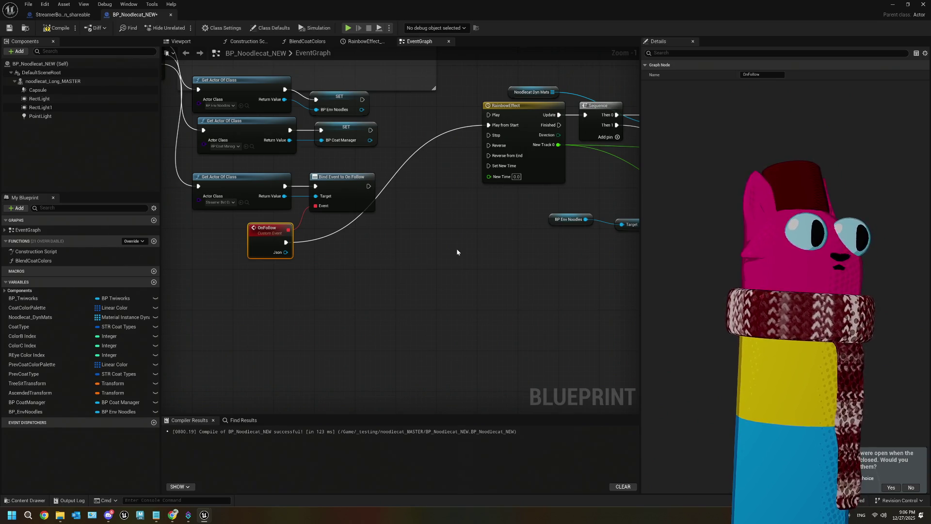
pyautogui.click(9, 28)
# - Move the RainbowEffect node group beside the OnFollow chain in the graph
pyautogui.scroll(-2, 389, 273)
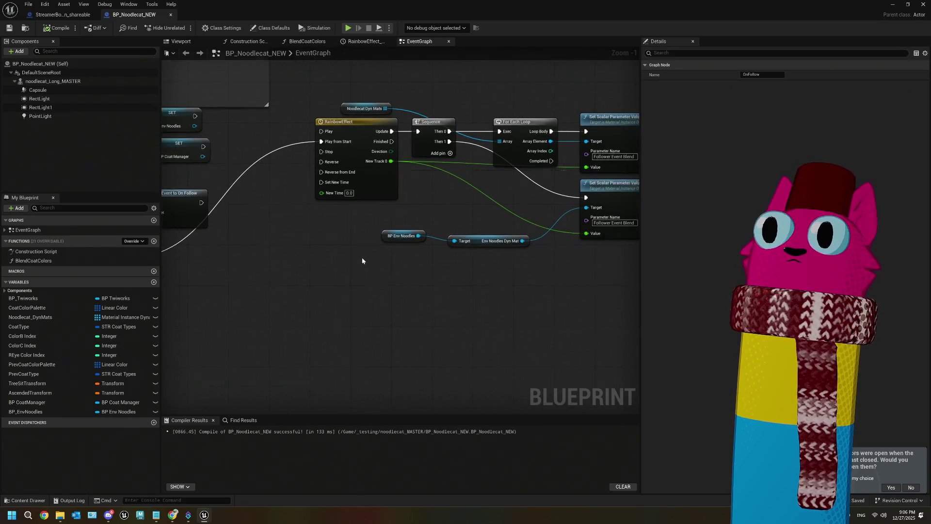
pyautogui.moveTo(499, 246); pyautogui.dragTo(350, 115)
pyautogui.moveTo(386, 196)
pyautogui.mouseDown()
pyautogui.moveTo(367, 269)
pyautogui.moveTo(284, 294)
pyautogui.moveTo(348, 284)
pyautogui.mouseUp()
pyautogui.moveTo(255, 293); pyautogui.dragTo(449, 276)
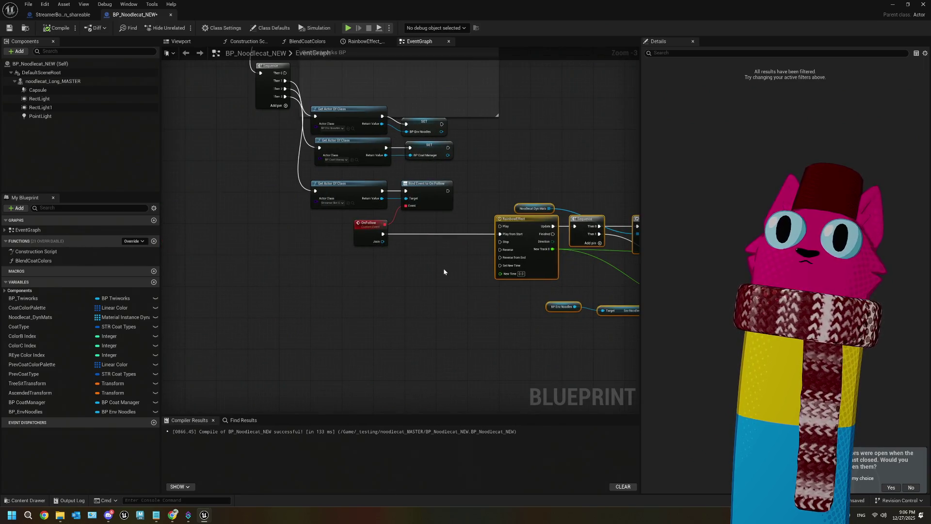
pyautogui.scroll(-3, 391, 257)
pyautogui.scroll(3, 389, 257)
pyautogui.moveTo(388, 257)
pyautogui.mouseDown()
pyautogui.moveTo(392, 245)
pyautogui.moveTo(401, 252)
pyautogui.moveTo(332, 262)
pyautogui.mouseUp()
pyautogui.moveTo(398, 271)
pyautogui.mouseDown()
pyautogui.moveTo(347, 270)
pyautogui.moveTo(388, 236)
pyautogui.moveTo(356, 236)
pyautogui.moveTo(397, 240)
pyautogui.mouseUp()
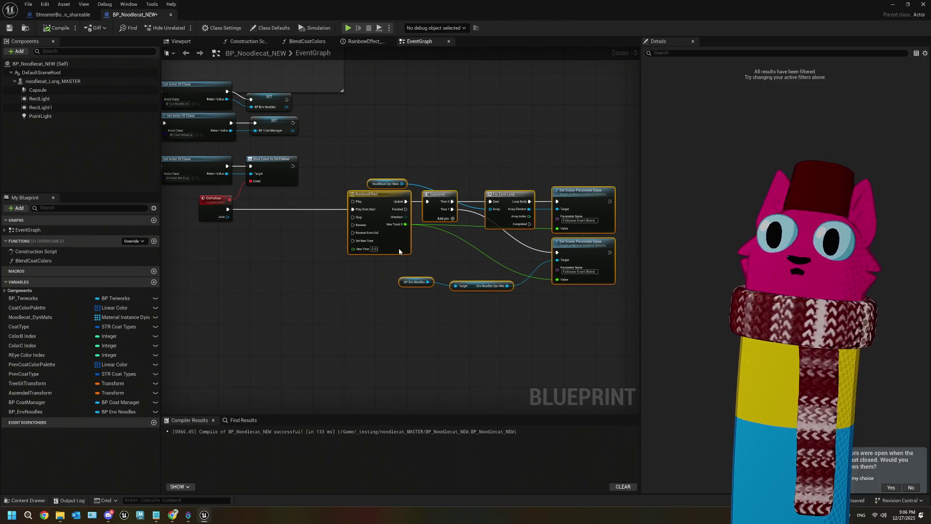
# - Save the BP_Noodlecat_NEW blueprint and close the blueprint editor
pyautogui.click(16, 31)
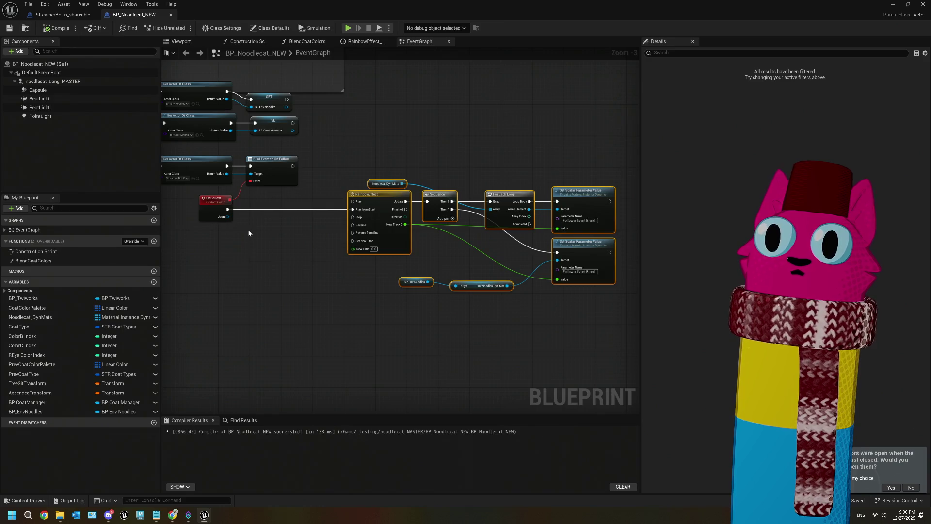
pyautogui.scroll(1, 329, 238)
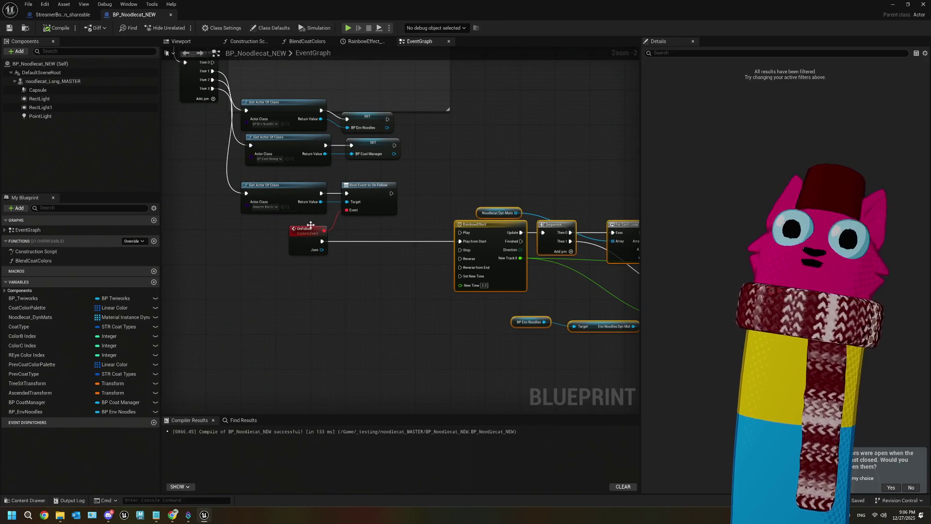
pyautogui.click(61, 14)
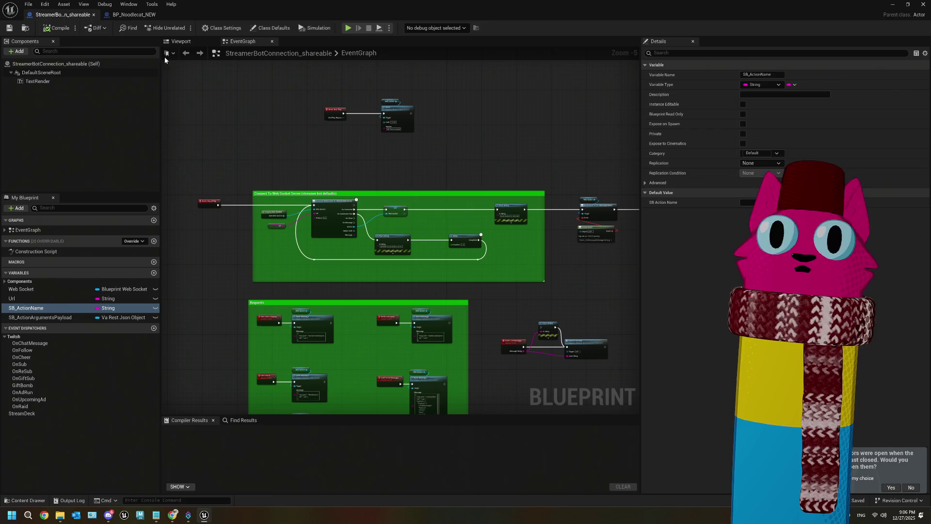
pyautogui.click(923, 4)
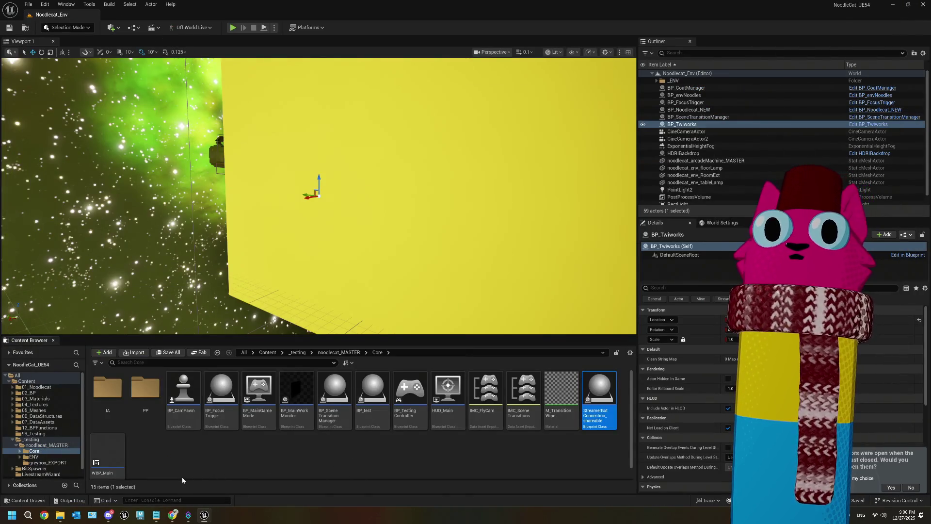
# - Bring ThePlan.txt to the front and mark the receiving twitch events line
pyautogui.moveTo(157, 516)
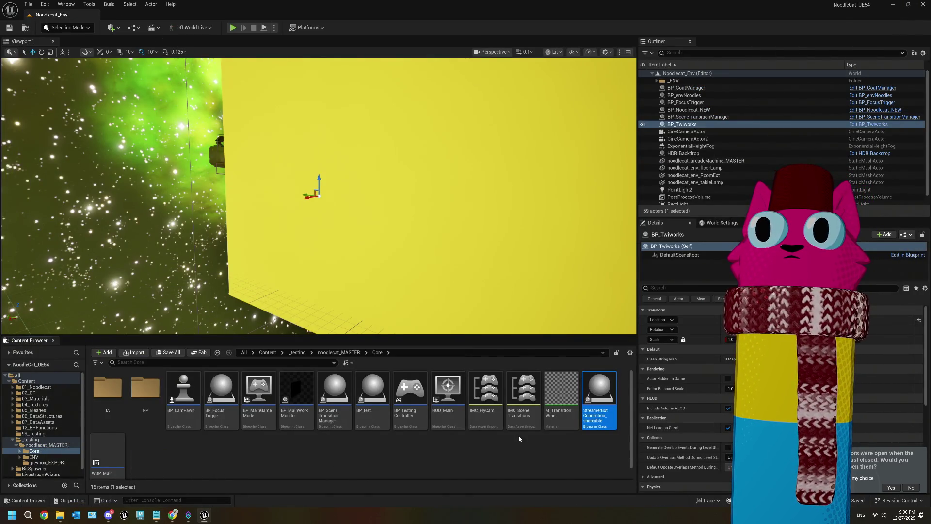
pyautogui.click(156, 514)
pyautogui.moveTo(423, 165); pyautogui.dragTo(181, 166)
pyautogui.click(428, 178)
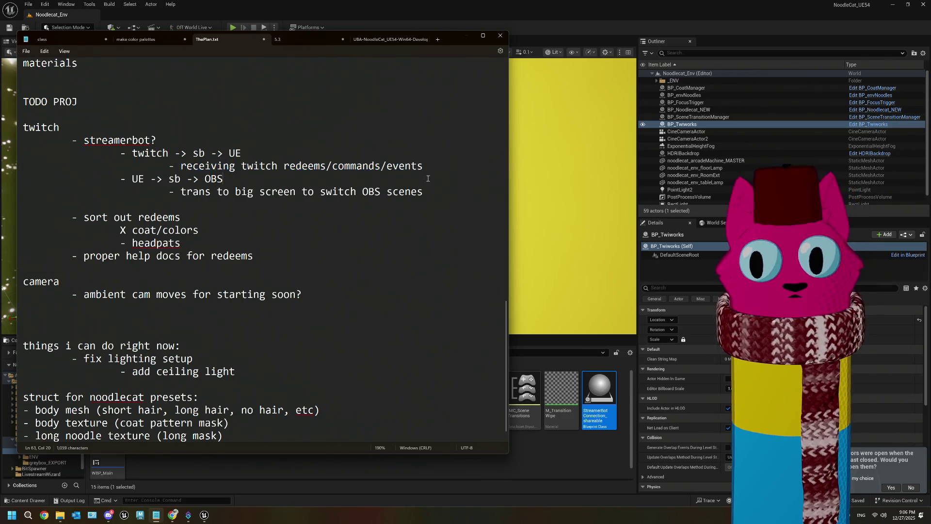
# - Leave ThePlan.txt and return to the Unreal Engine Noodlecat_Env level editor
pyautogui.click(430, 163)
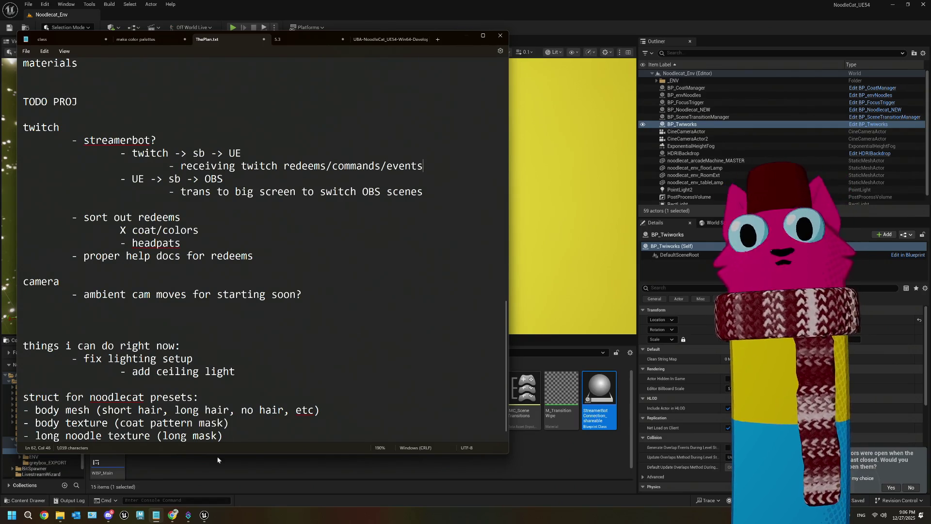
pyautogui.moveTo(195, 517)
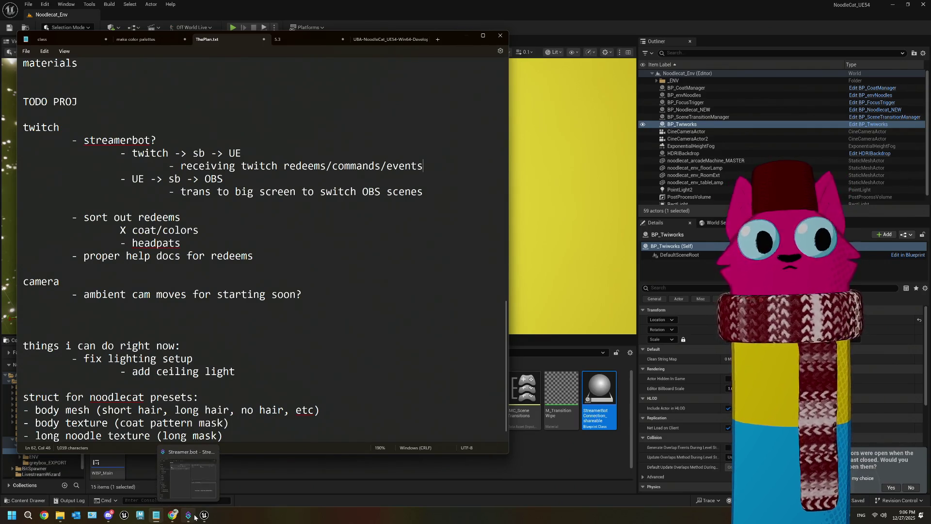
pyautogui.click(401, 481)
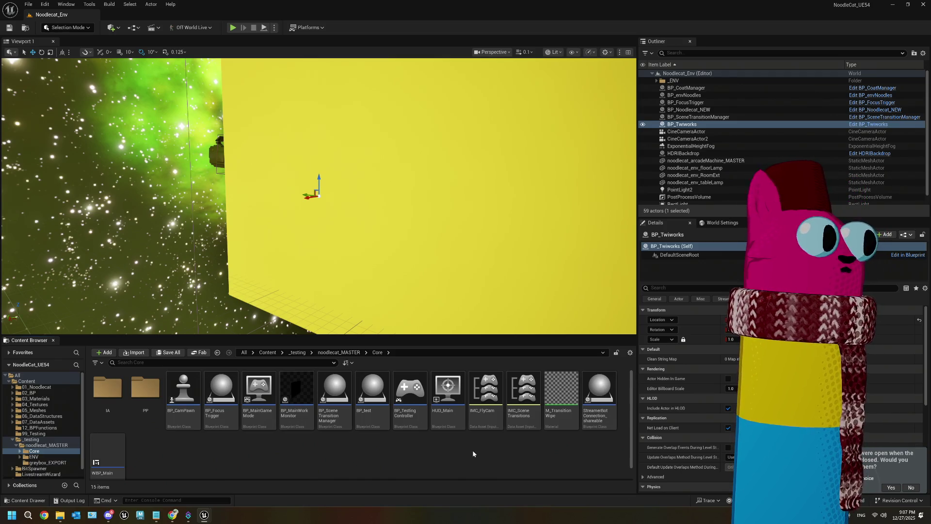
# - In Streamer.bot, create a new action named TwitchCommand
pyautogui.moveTo(188, 515)
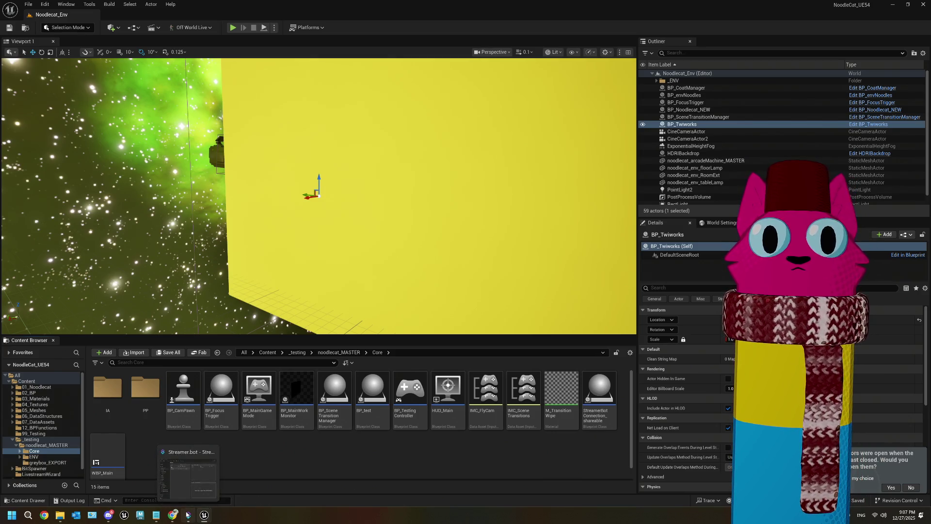
pyautogui.click(188, 473)
pyautogui.rightClick(181, 185)
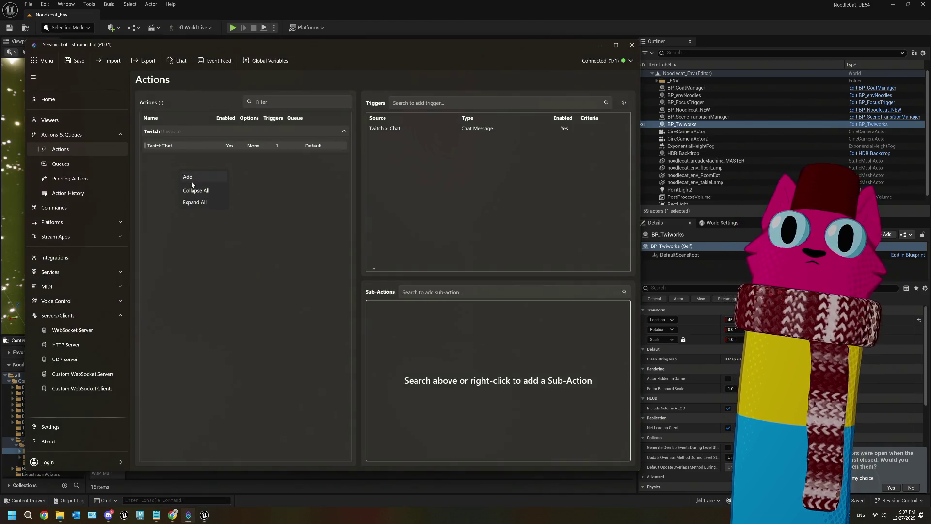
pyautogui.click(193, 190)
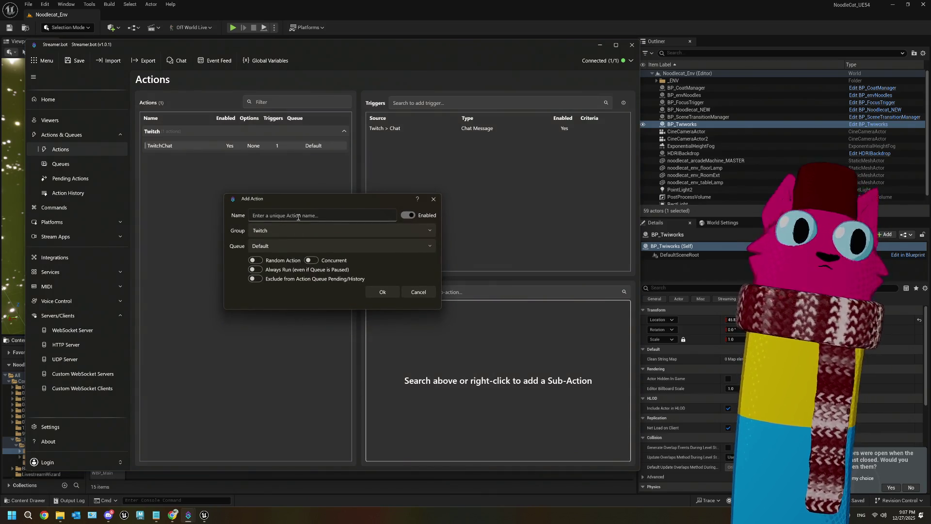
pyautogui.write('Twit')
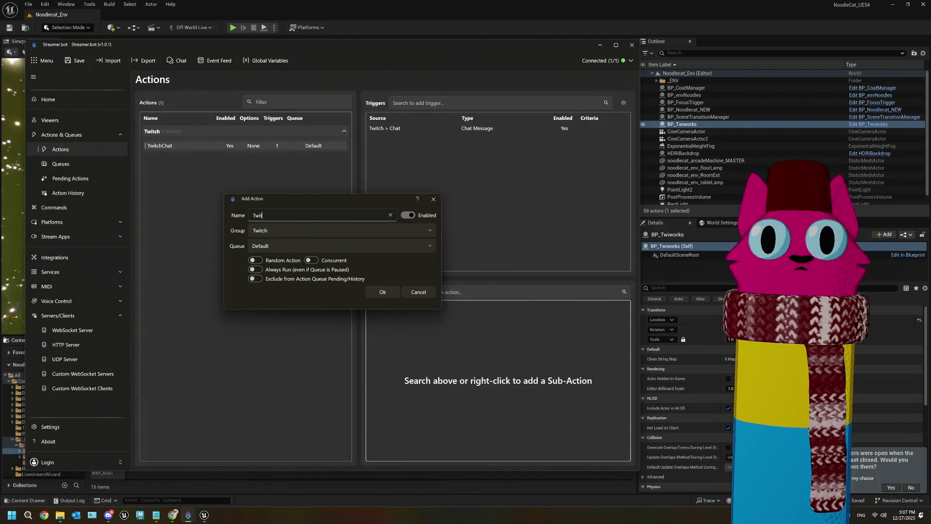
pyautogui.write('chCommand')
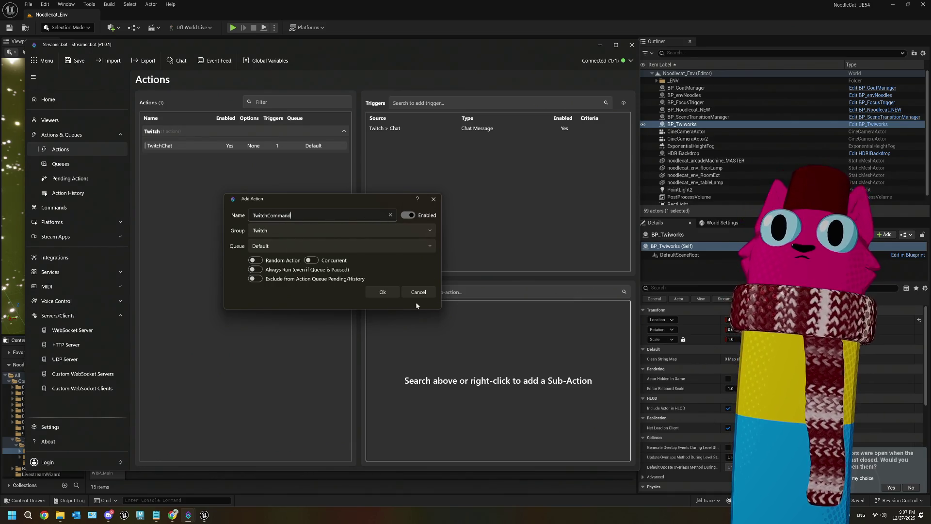
pyautogui.click(375, 292)
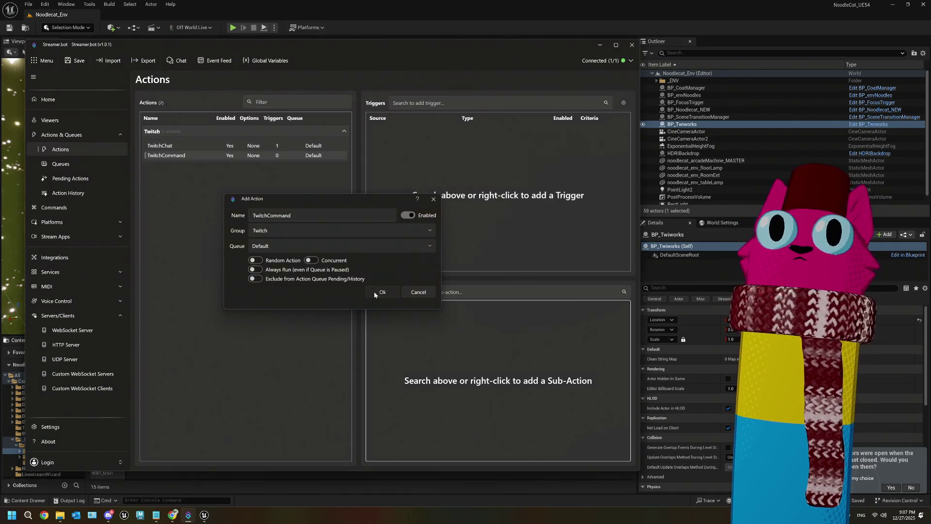
# - Browse TwitchCommand's trigger menu and dismiss it without adding a trigger
pyautogui.rightClick(393, 145)
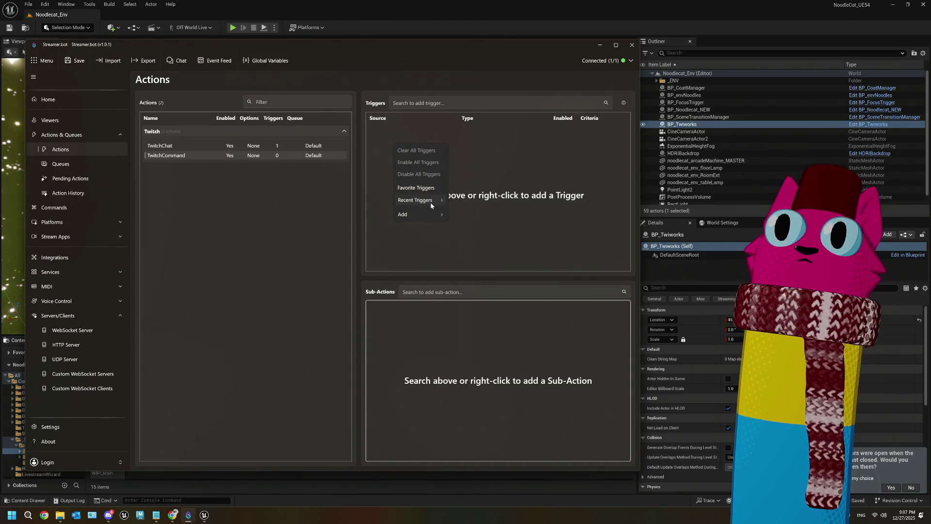
pyautogui.moveTo(431, 205)
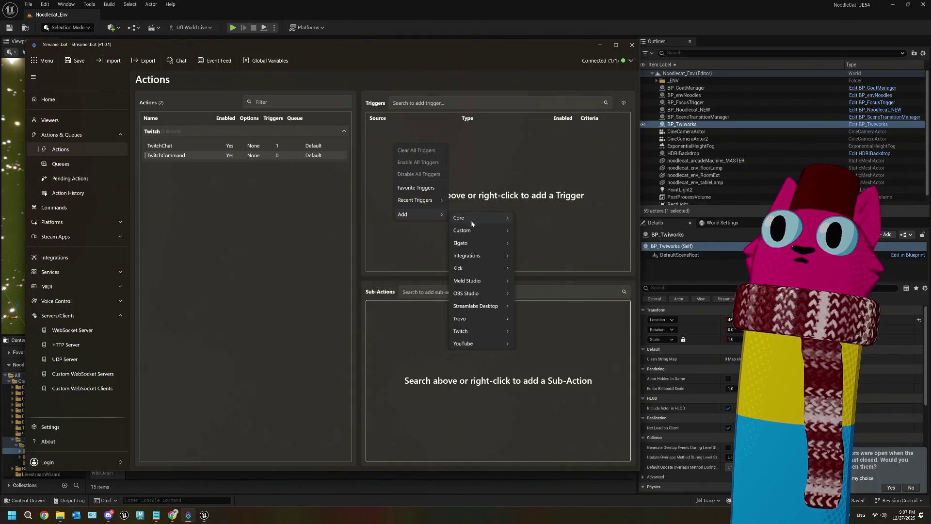
pyautogui.moveTo(477, 237)
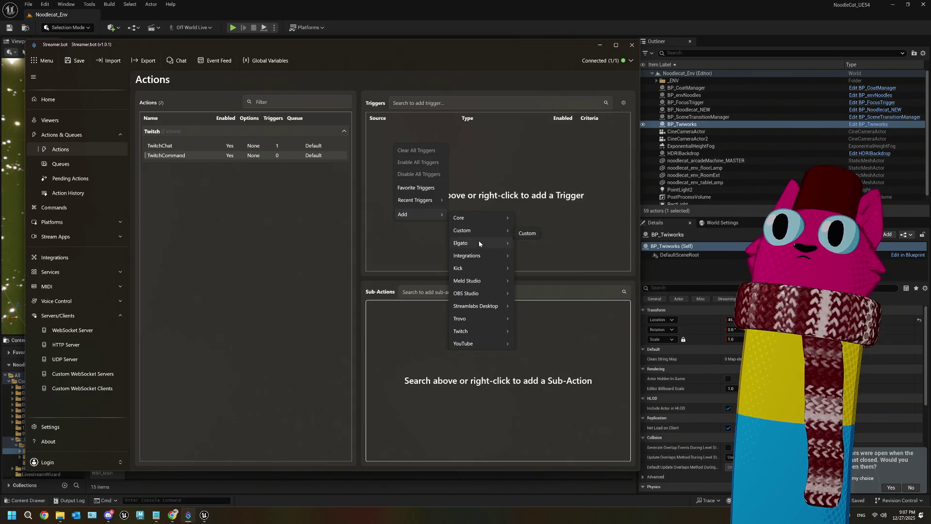
pyautogui.moveTo(486, 329)
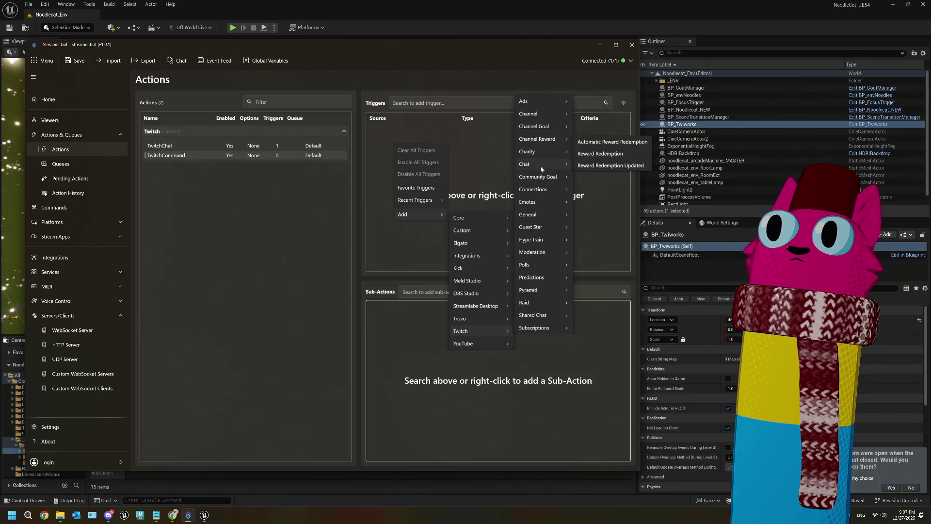
pyautogui.moveTo(543, 181)
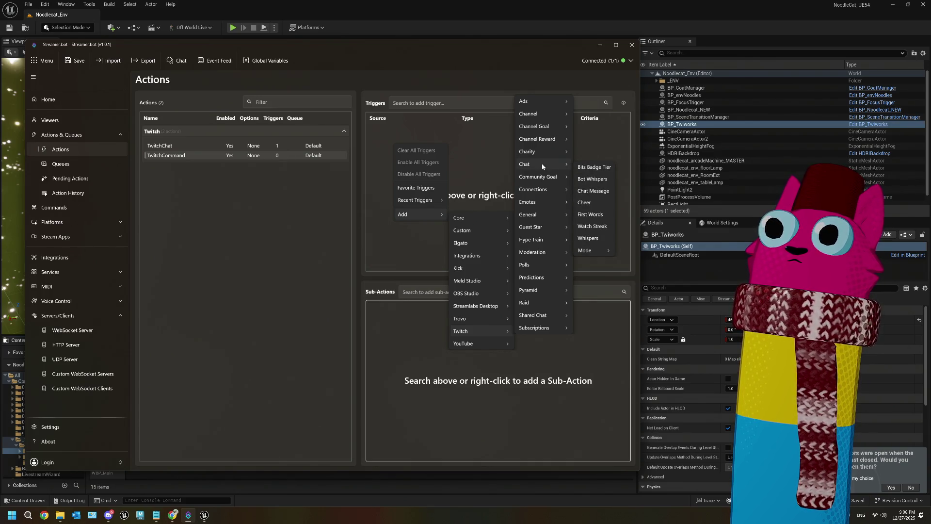
pyautogui.click(281, 320)
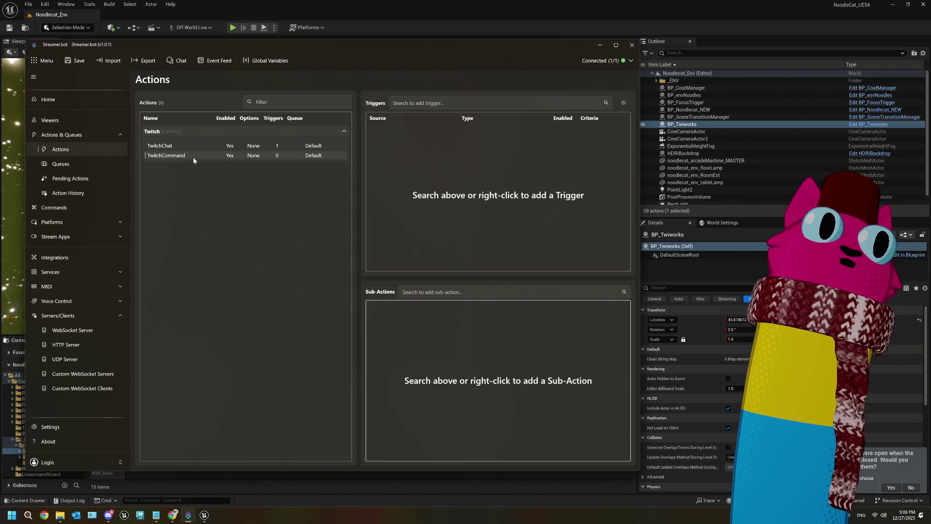
# - Browse the Add > Twitch trigger submenus, then go to Add > Core > Commands
pyautogui.rightClick(430, 156)
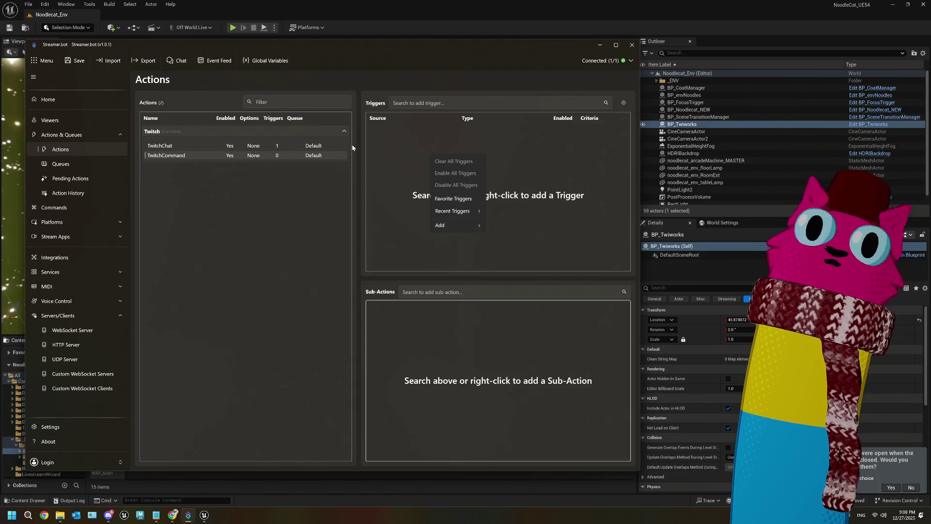
pyautogui.rightClick(374, 149)
pyautogui.moveTo(396, 219)
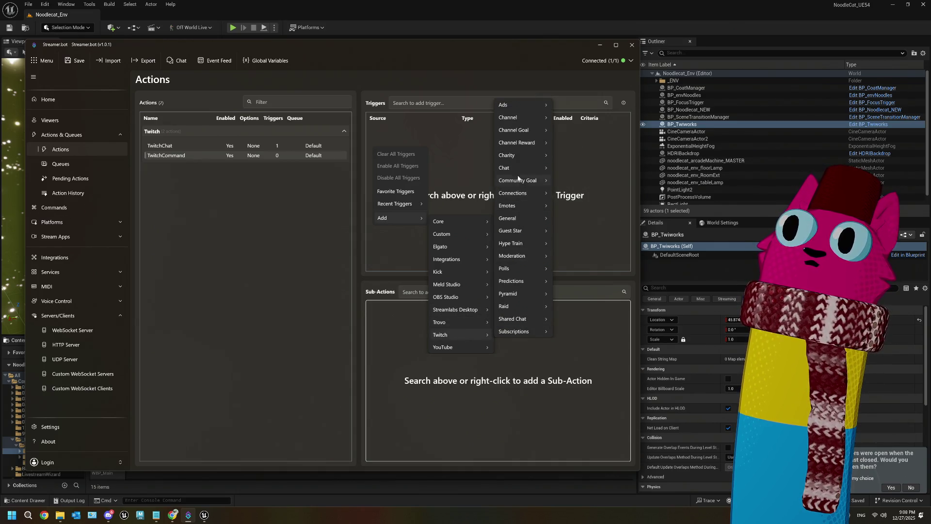
pyautogui.moveTo(517, 144)
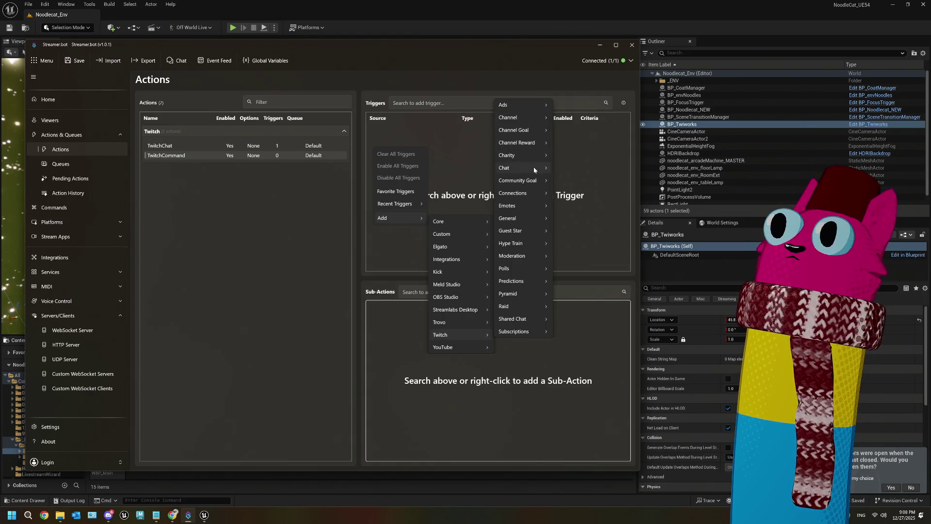
pyautogui.moveTo(534, 170)
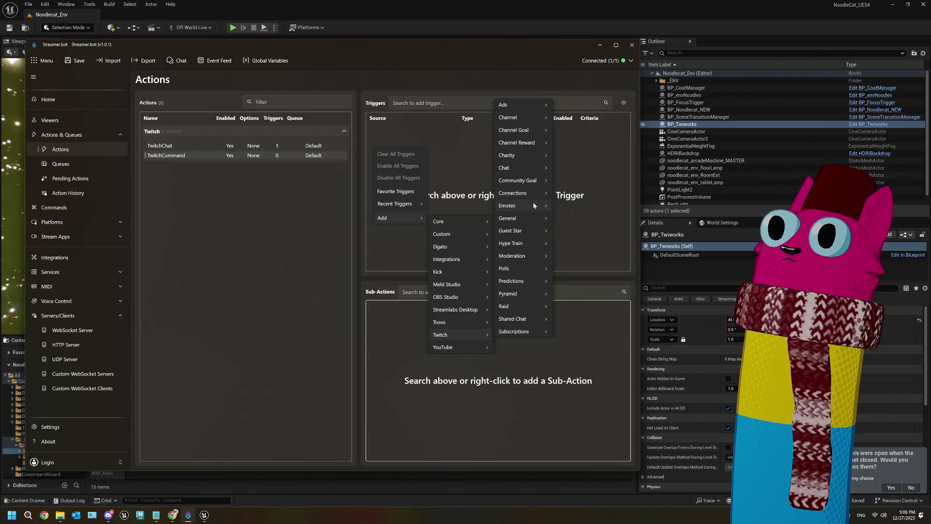
pyautogui.moveTo(534, 222)
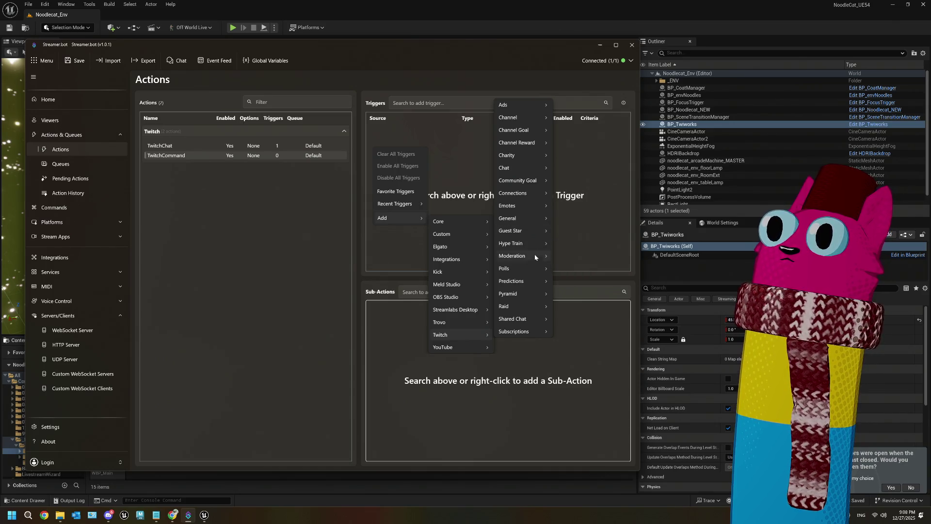
pyautogui.moveTo(535, 258)
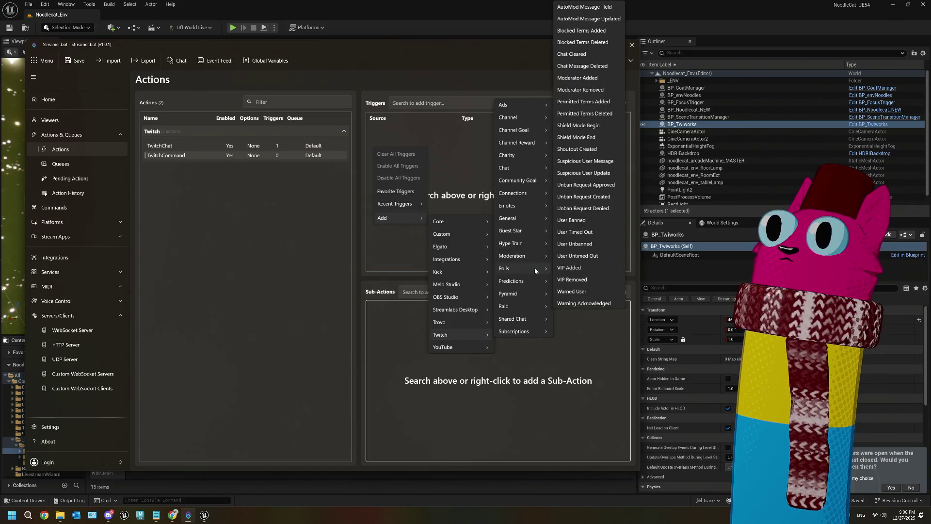
pyautogui.moveTo(534, 293)
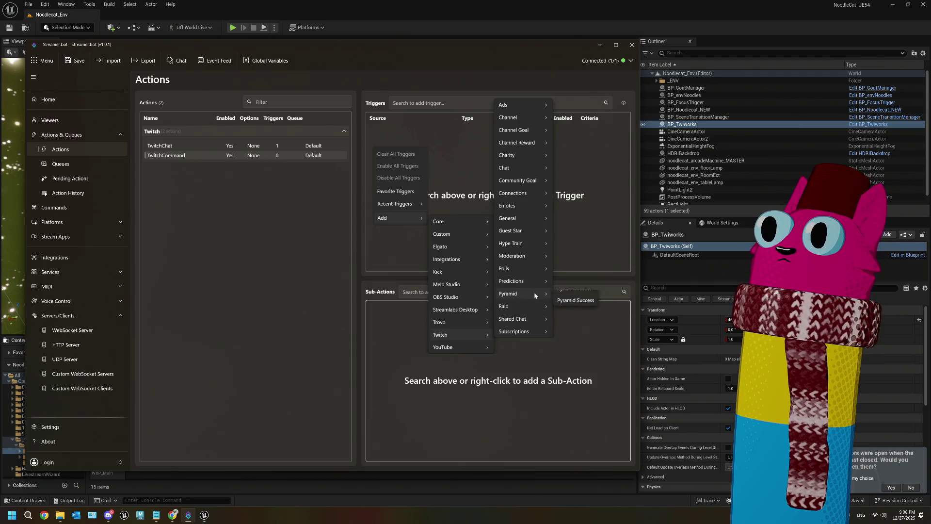
pyautogui.moveTo(525, 332)
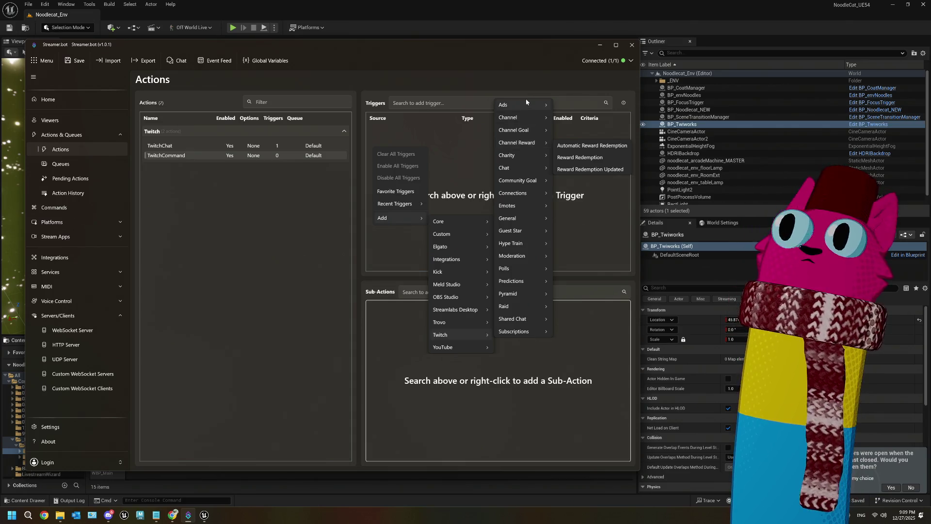
pyautogui.moveTo(525, 104)
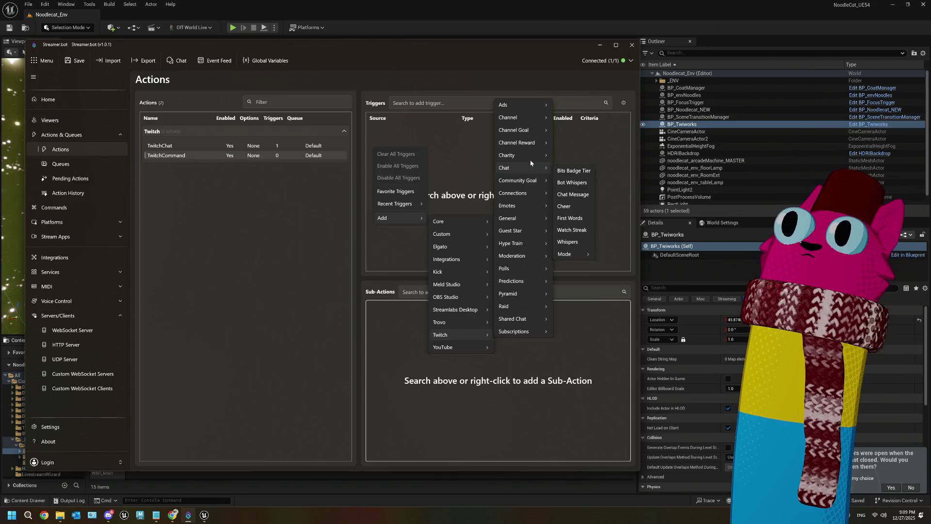
pyautogui.moveTo(468, 222)
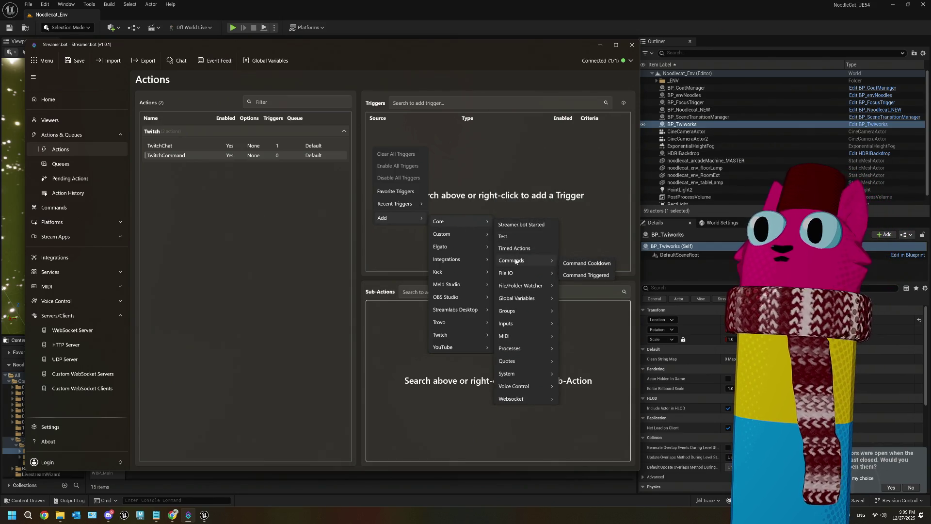
# - Try a Command Triggered trigger with Command Any, cancel it, and open the Commands page
pyautogui.click(586, 275)
pyautogui.click(312, 246)
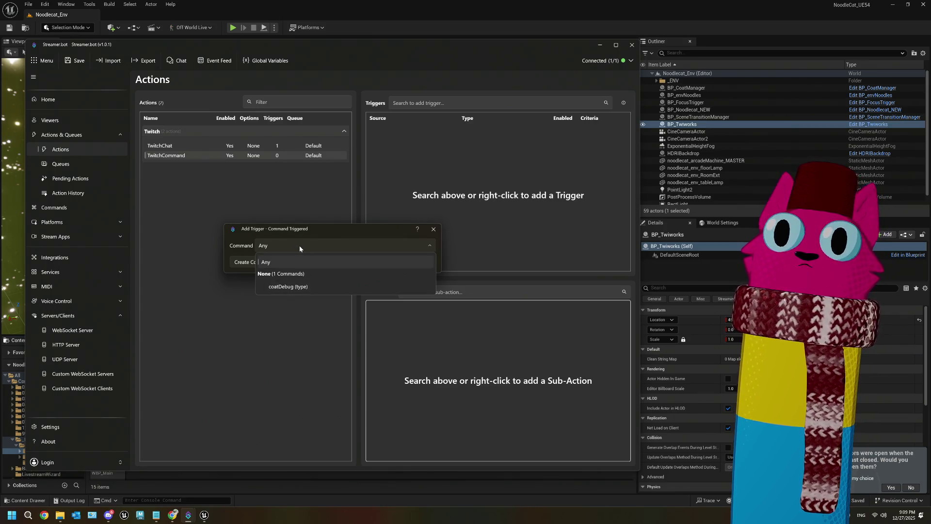
pyautogui.click(299, 245)
pyautogui.click(299, 245)
pyautogui.click(298, 244)
pyautogui.click(299, 244)
pyautogui.click(300, 246)
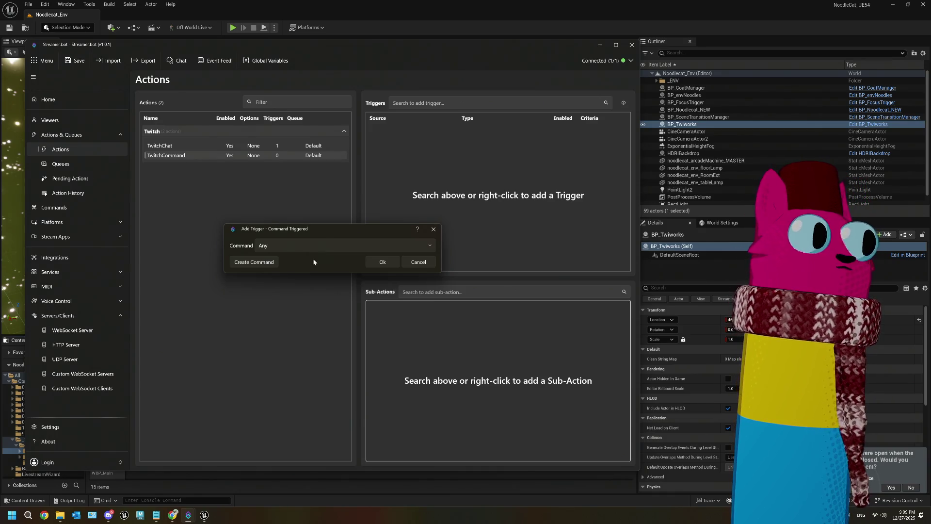
pyautogui.click(420, 263)
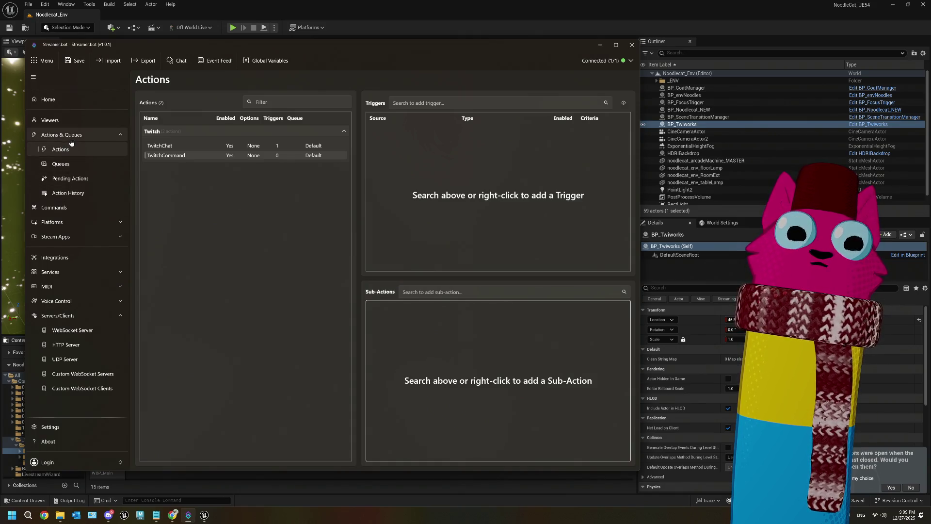
pyautogui.click(68, 207)
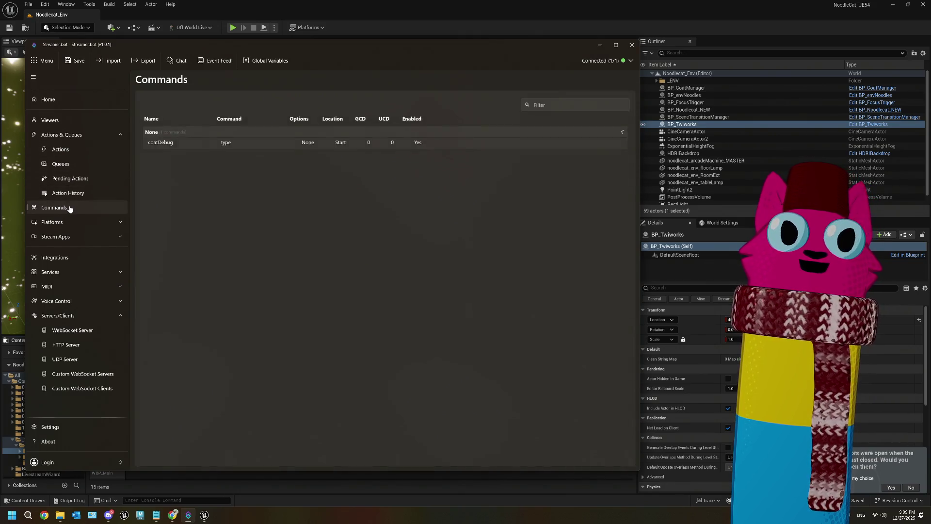
# - Delete the coatDebug command
pyautogui.rightClick(170, 148)
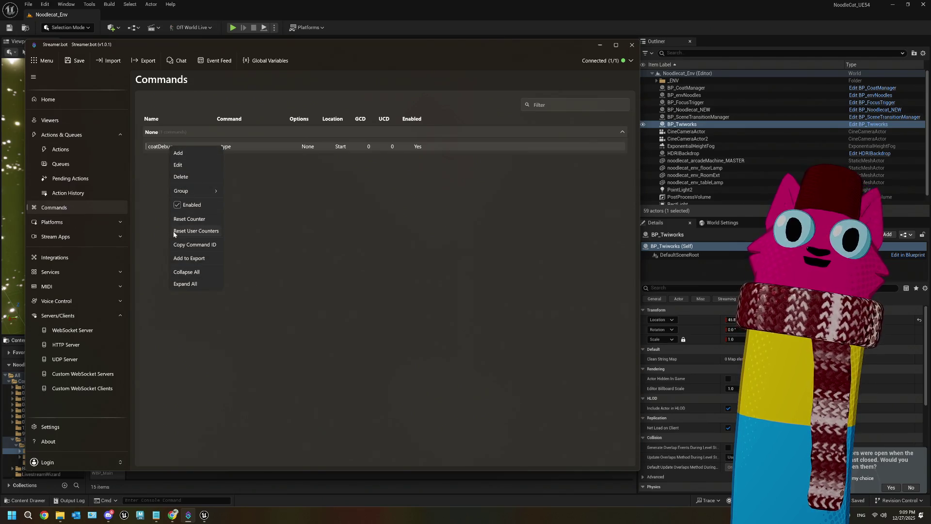
pyautogui.click(196, 177)
pyautogui.click(356, 266)
# - Start a new command and inspect its Options, Sources and Cooldowns sections
pyautogui.rightClick(193, 159)
pyautogui.click(201, 164)
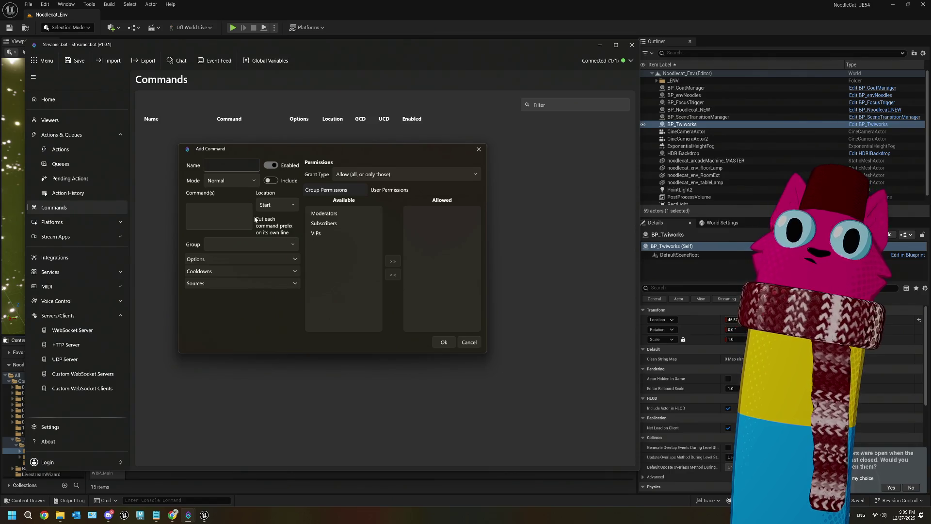
pyautogui.click(236, 260)
pyautogui.click(236, 260)
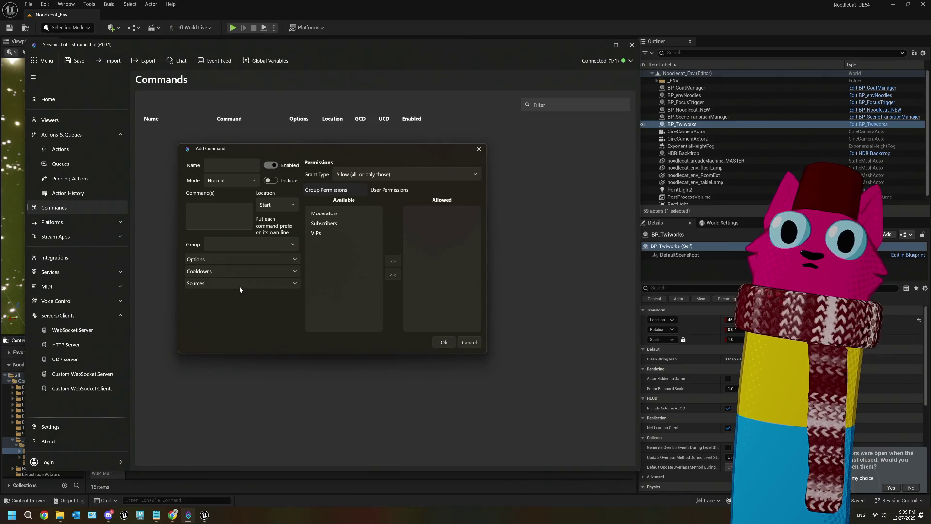
pyautogui.click(238, 284)
pyautogui.click(237, 283)
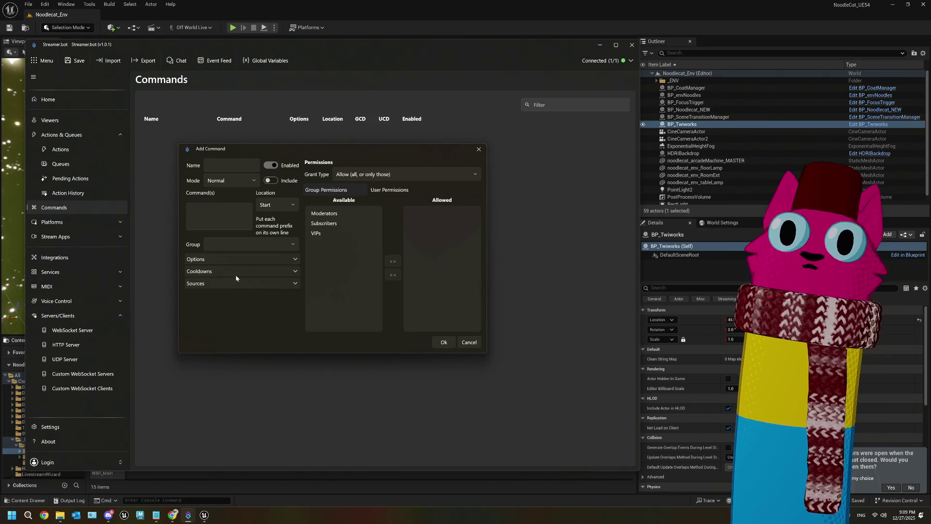
pyautogui.click(236, 276)
pyautogui.click(236, 276)
pyautogui.click(228, 259)
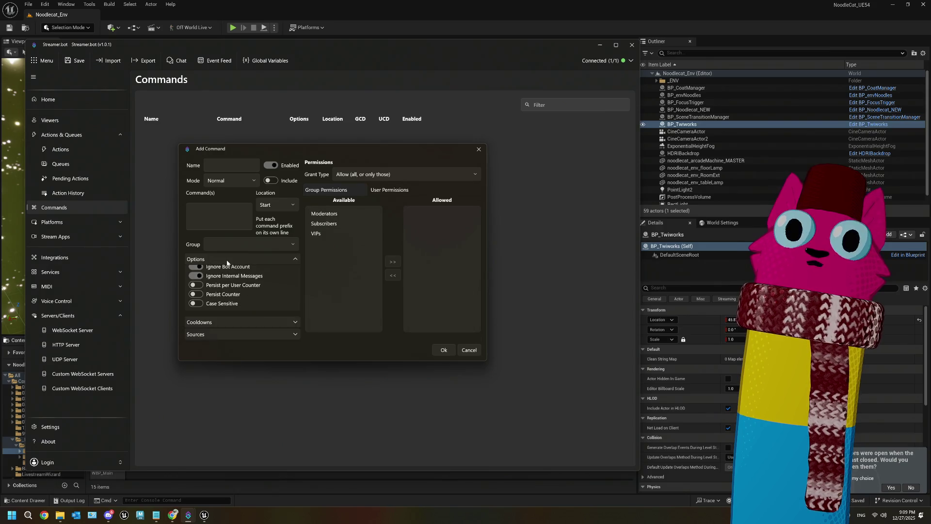
pyautogui.click(228, 260)
# - Name it 'coat', then discard the new command and return to Actions
pyautogui.click(215, 165)
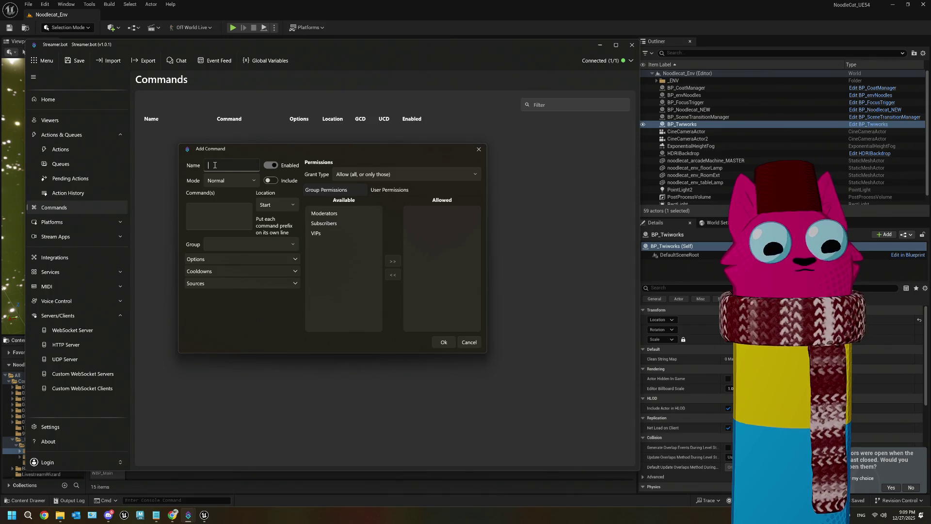
pyautogui.write('coat')
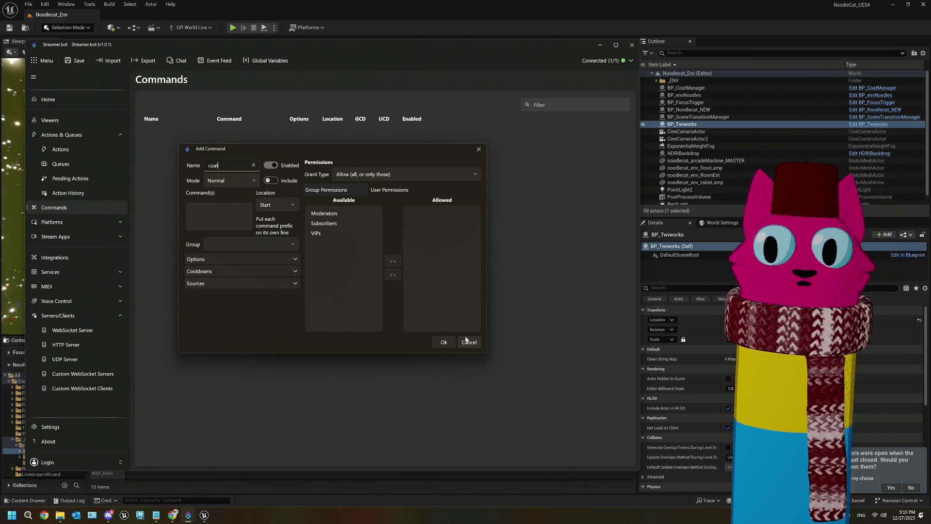
pyautogui.click(469, 342)
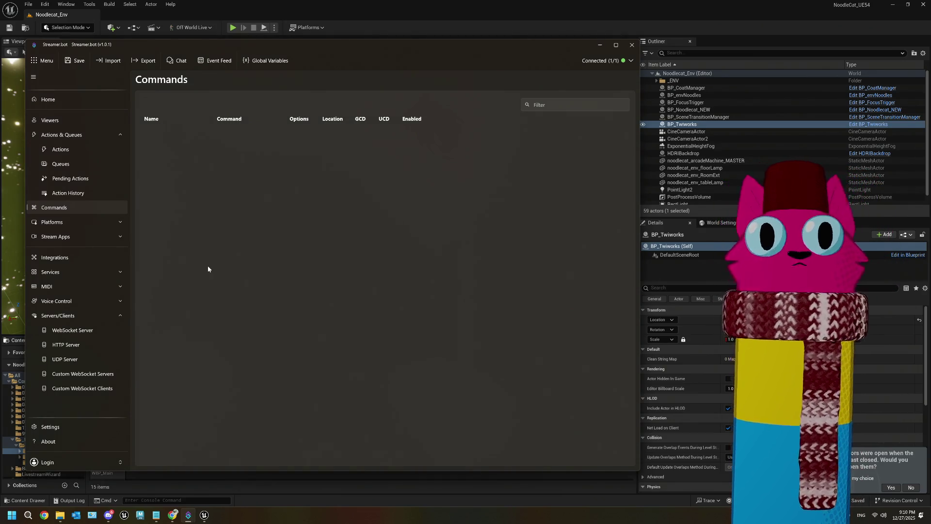
pyautogui.click(72, 148)
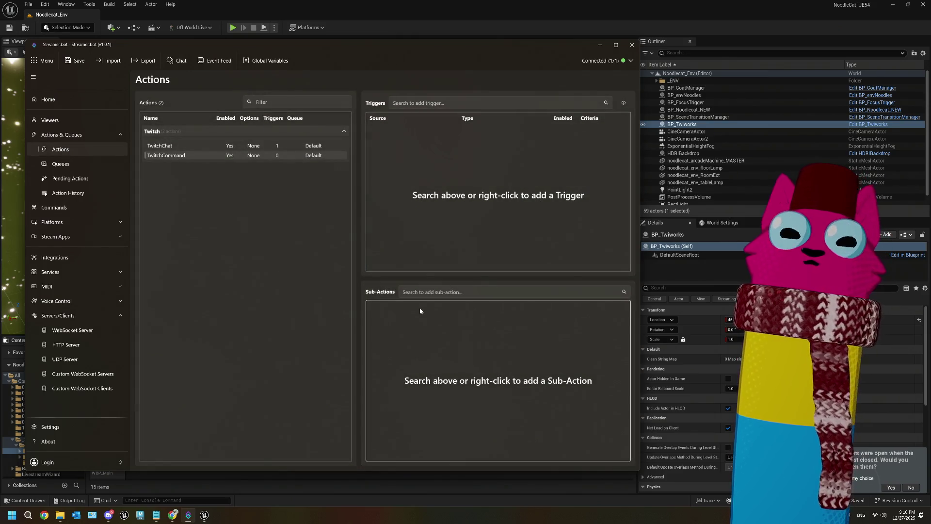
# - Delete the TwitchCommand action from the Twitch group and save with Ctrl+S
pyautogui.click(187, 146)
pyautogui.click(188, 156)
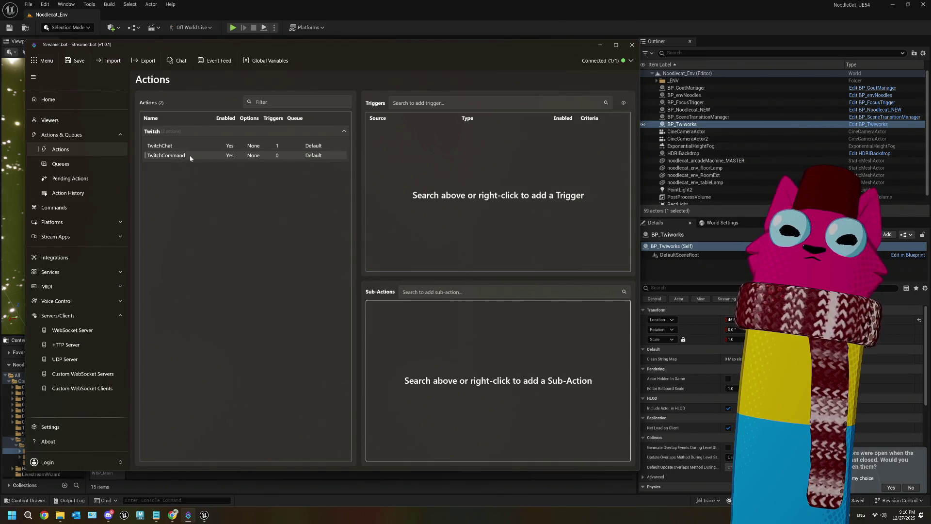
pyautogui.rightClick(191, 157)
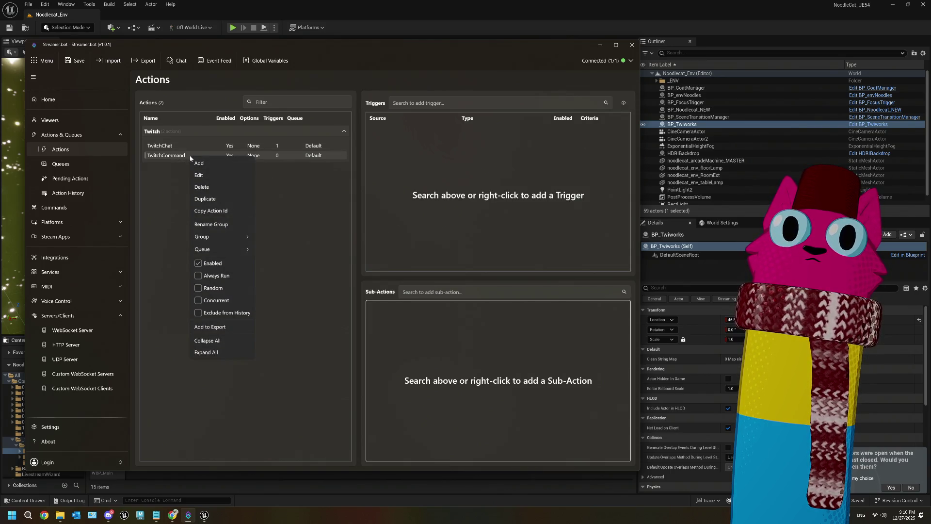
pyautogui.click(210, 188)
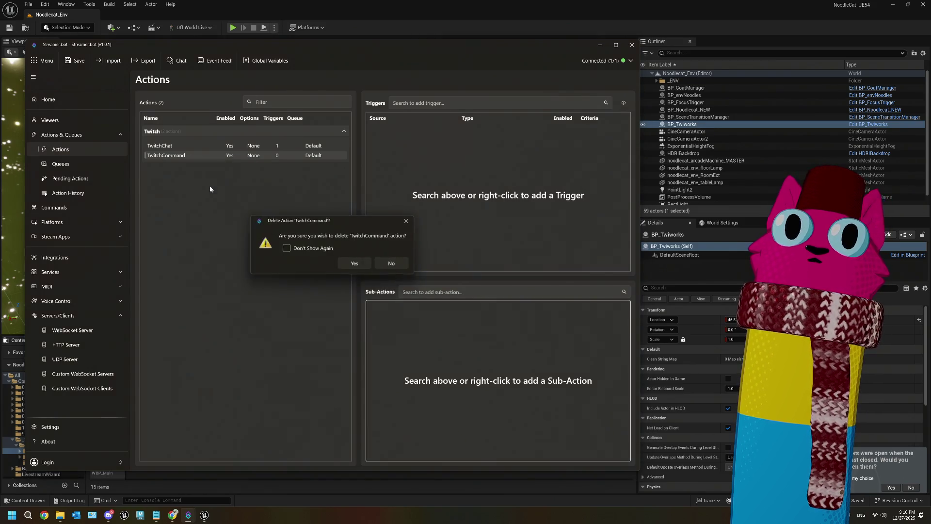
pyautogui.click(355, 267)
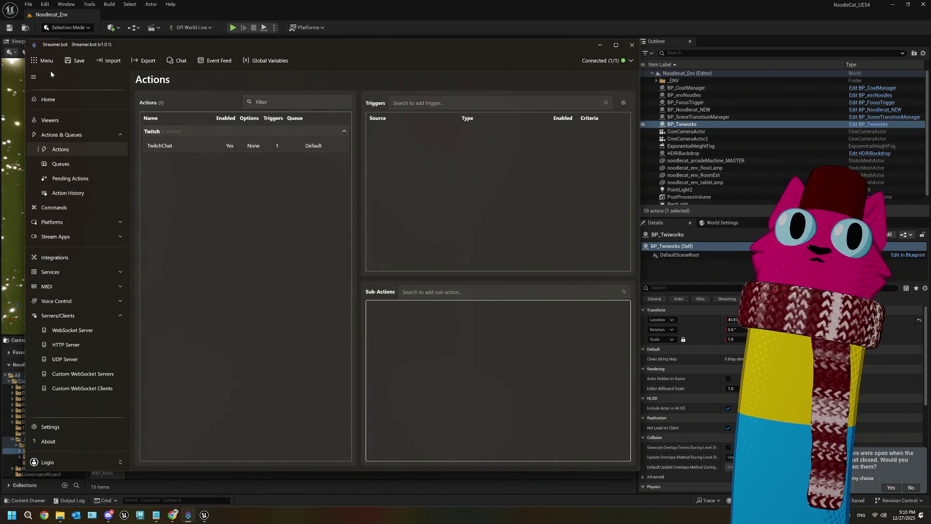
pyautogui.hotkey('ctrl', 's')
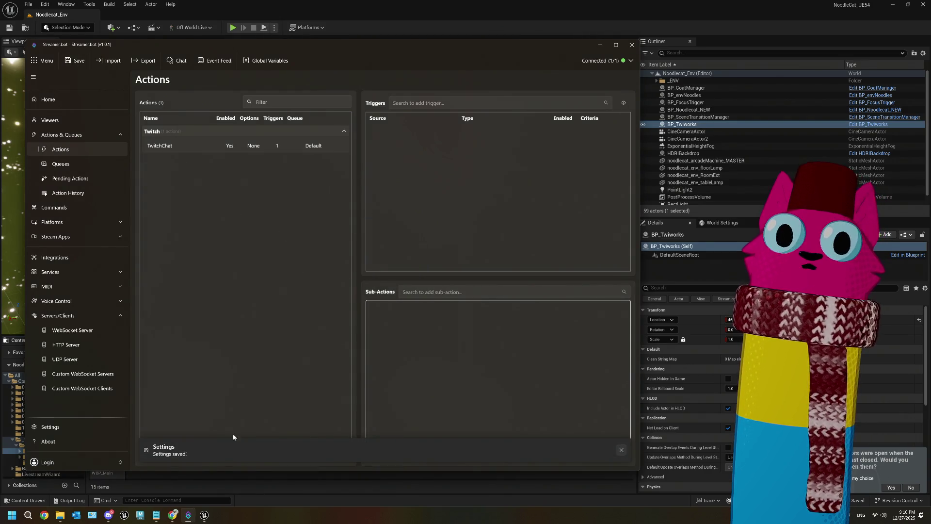
# - In ThePlan.txt, select the 'UE -> sb' text of the plan
pyautogui.click(156, 514)
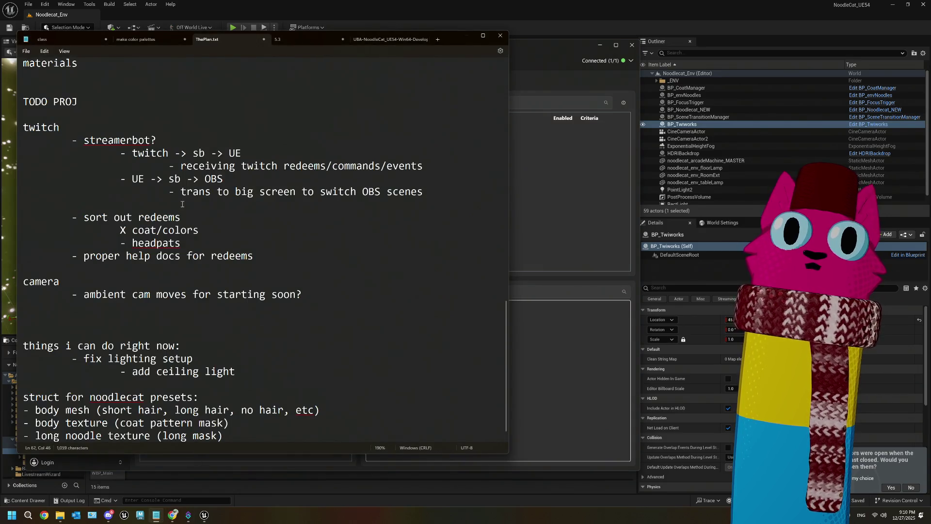
pyautogui.moveTo(429, 167)
pyautogui.mouseDown()
pyautogui.moveTo(168, 165)
pyautogui.moveTo(266, 192)
pyautogui.moveTo(436, 192)
pyautogui.moveTo(423, 190)
pyautogui.mouseUp()
pyautogui.click(174, 178)
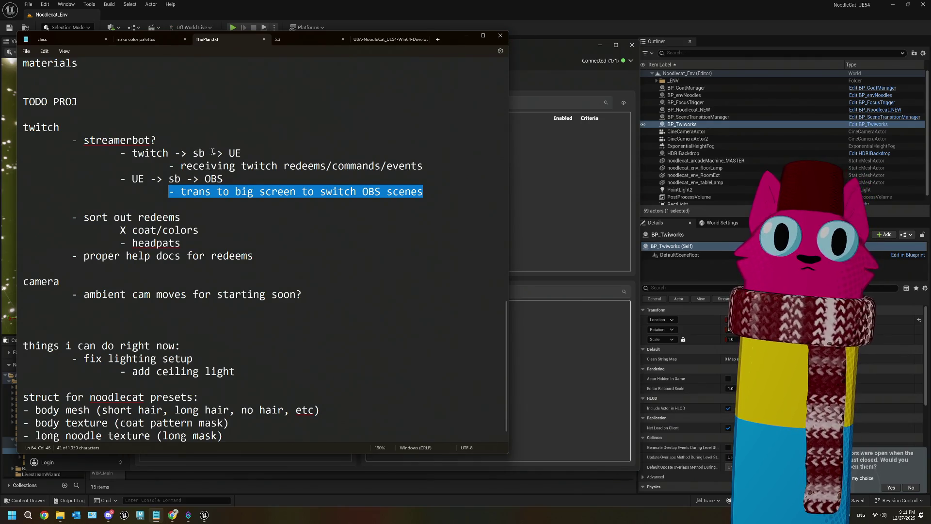
pyautogui.moveTo(132, 179); pyautogui.dragTo(182, 180)
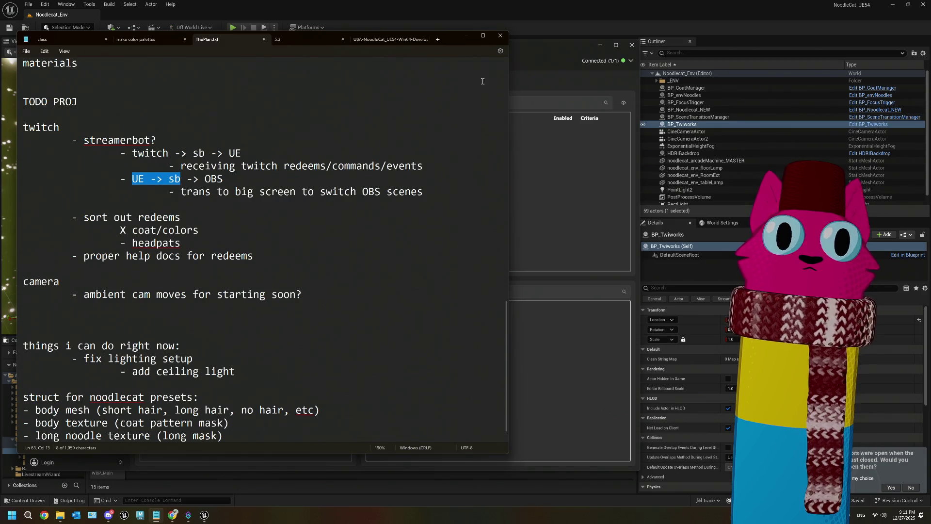
# - Back in Streamer.bot, open a blank Add Action form from the Actions list
pyautogui.click(526, 47)
pyautogui.rightClick(256, 211)
pyautogui.click(267, 217)
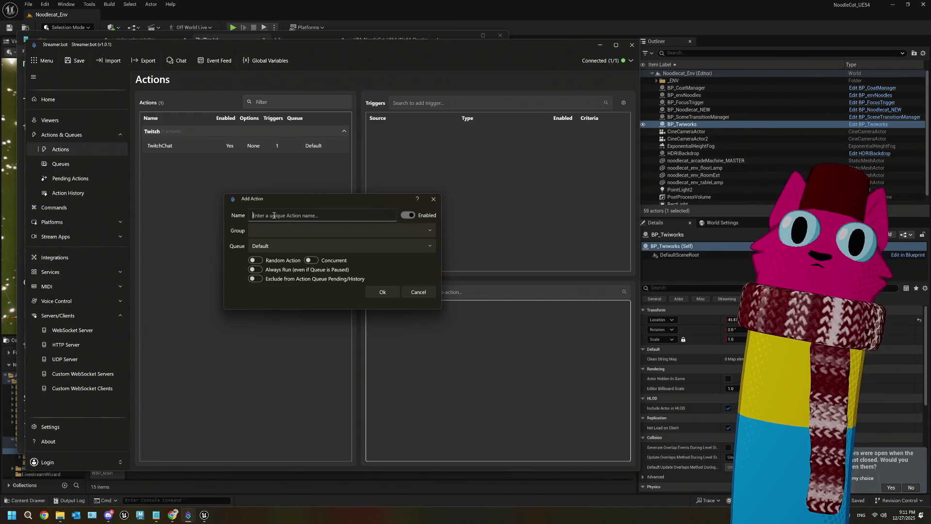
# - Name the action BigScreenMode, put it in a new group UE, and create it
pyautogui.write('OB')
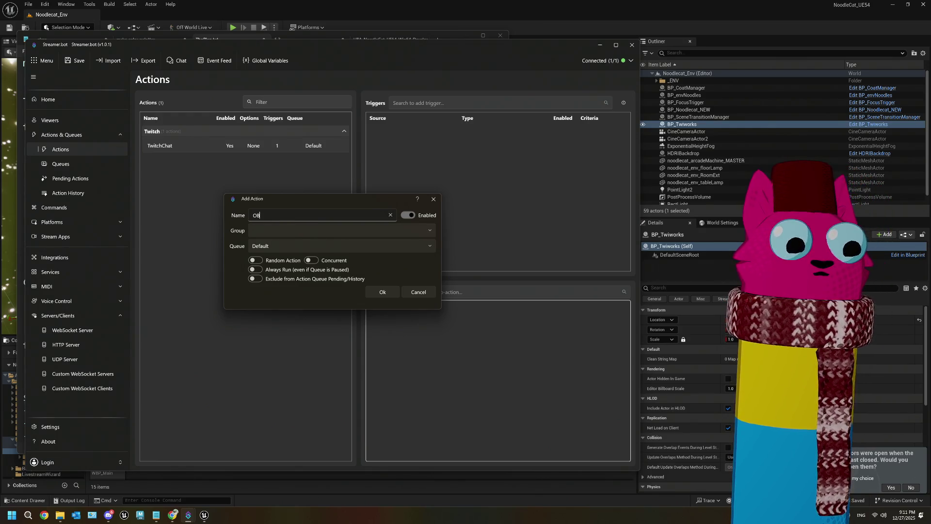
pyautogui.write('S test')
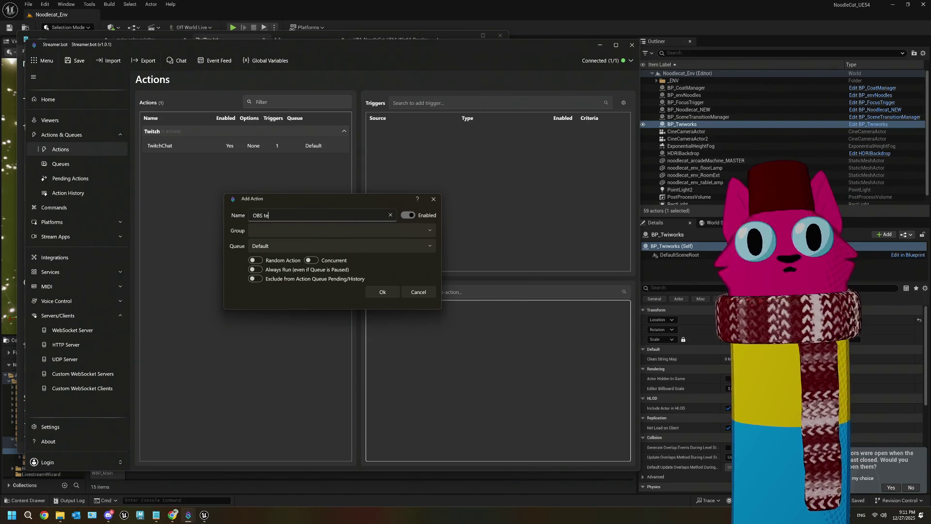
pyautogui.press('BackSpace')
pyautogui.press('BackSpace')
pyautogui.press('BackSpace')
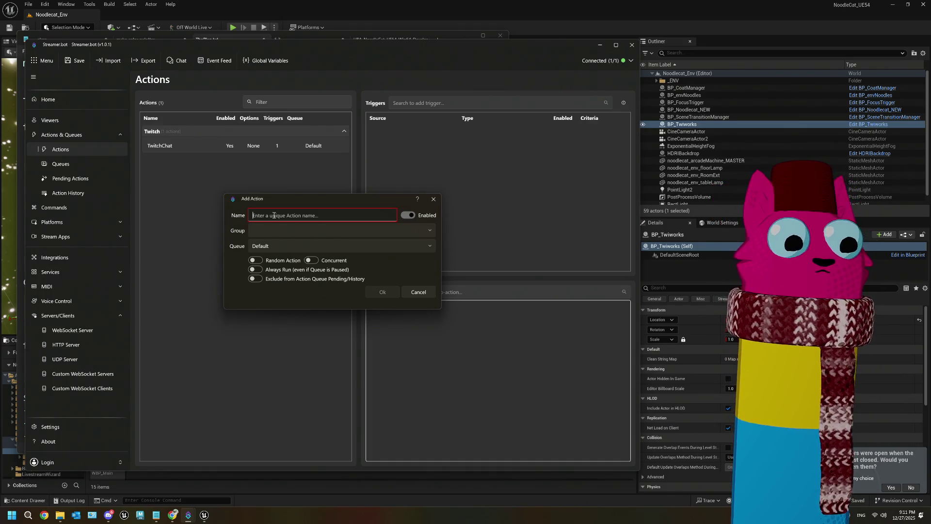
pyautogui.write('T')
pyautogui.press('BackSpace')
pyautogui.write('B')
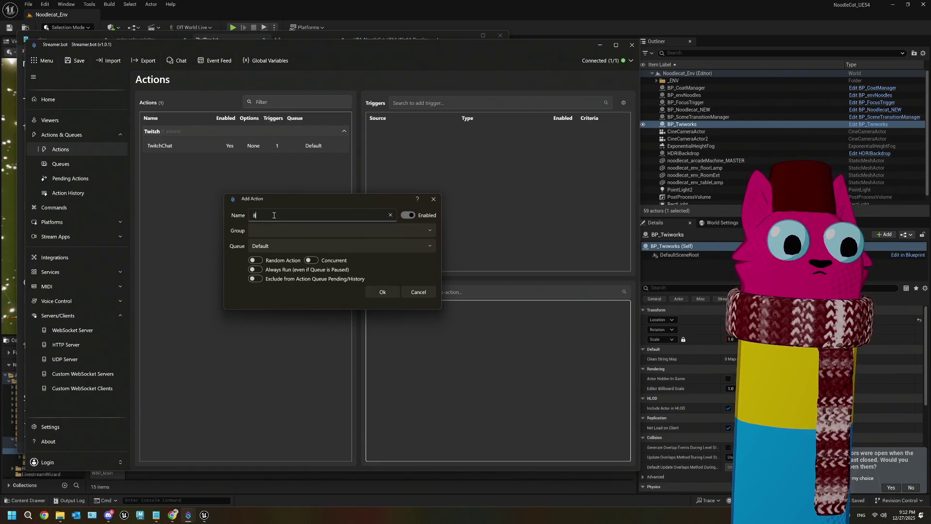
pyautogui.write('igScreenMode')
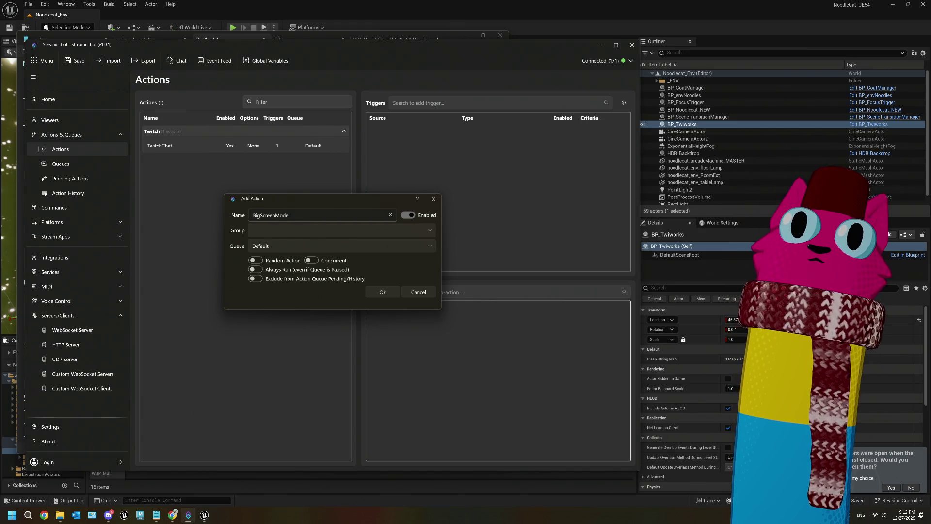
pyautogui.click(320, 232)
pyautogui.click(429, 230)
pyautogui.click(396, 230)
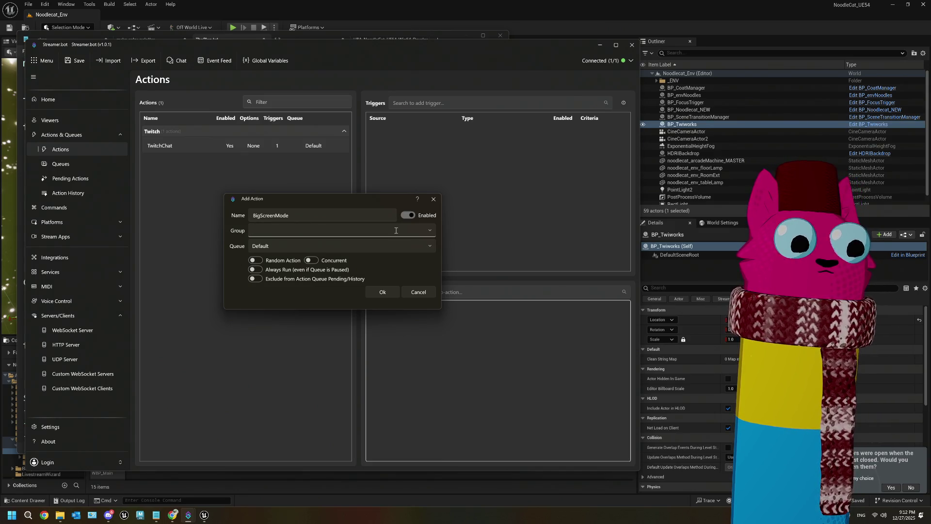
pyautogui.write('UE')
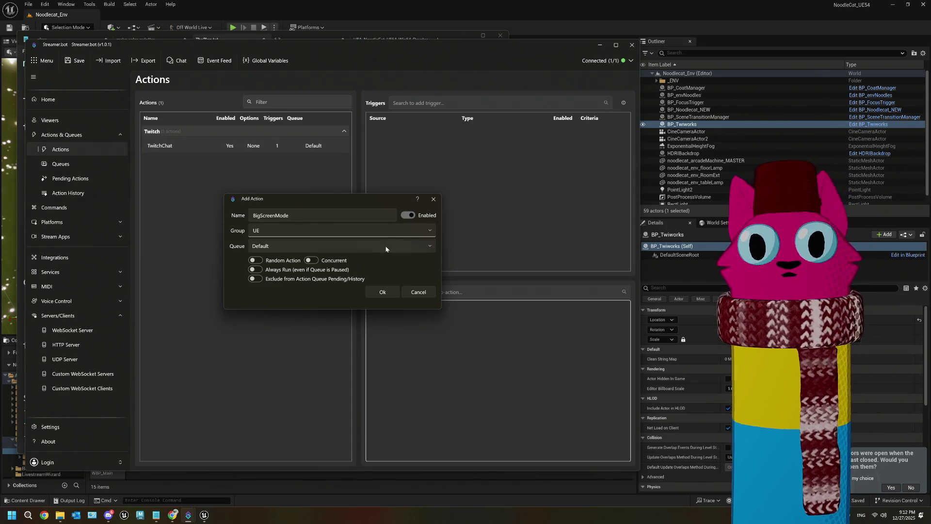
pyautogui.click(383, 291)
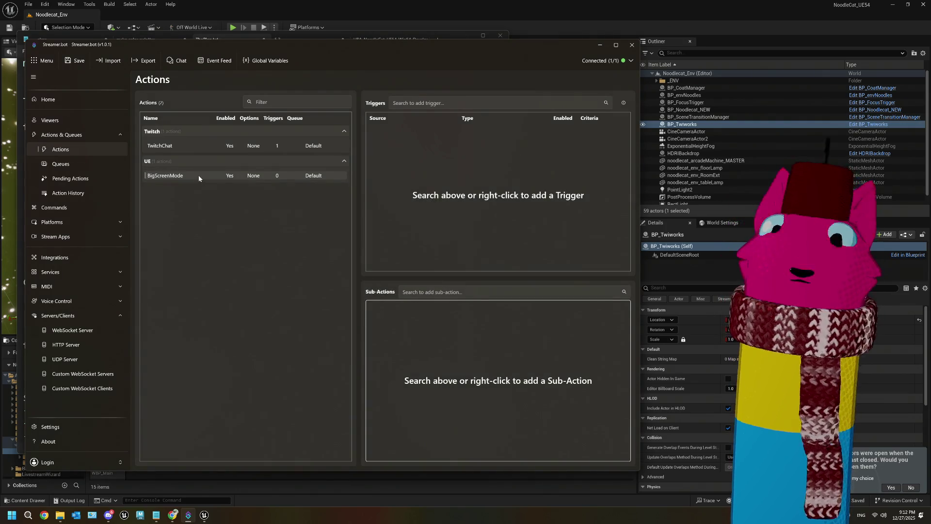
pyautogui.rightClick(446, 150)
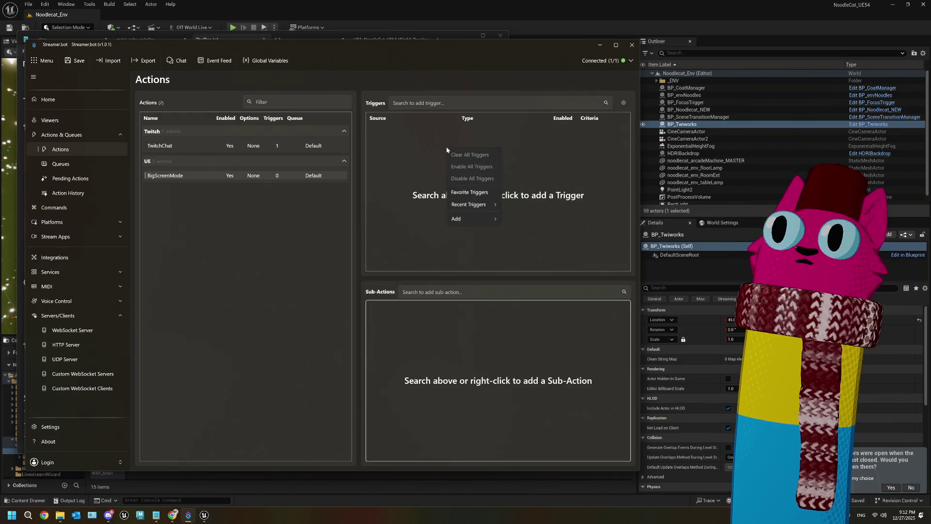
# - Add a Core > Websocket > Client > Websocket Client Message trigger with Client set to Any
pyautogui.rightClick(396, 151)
pyautogui.moveTo(420, 214)
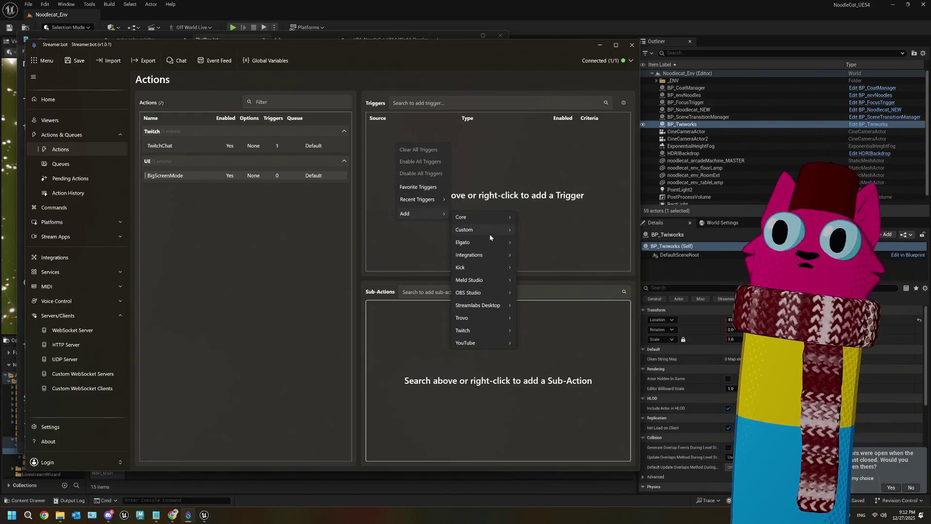
pyautogui.moveTo(491, 219)
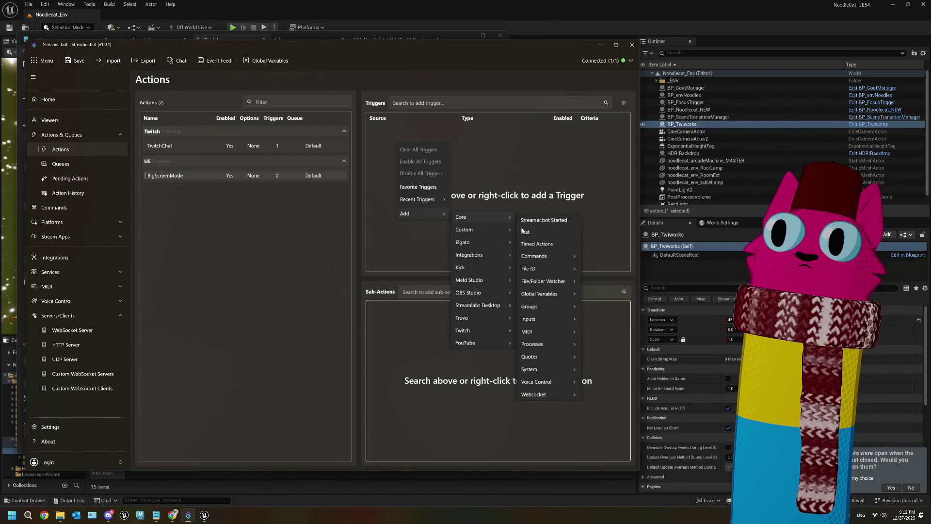
pyautogui.moveTo(549, 394)
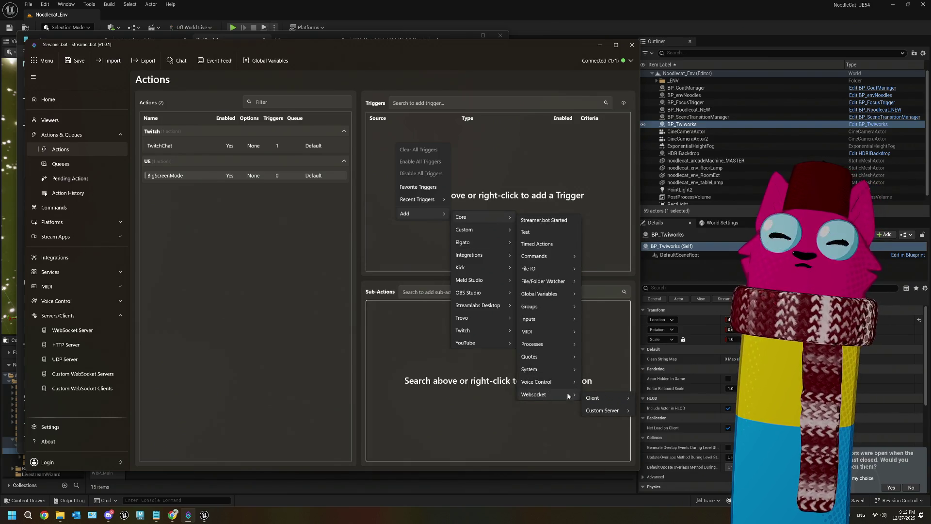
pyautogui.moveTo(595, 400)
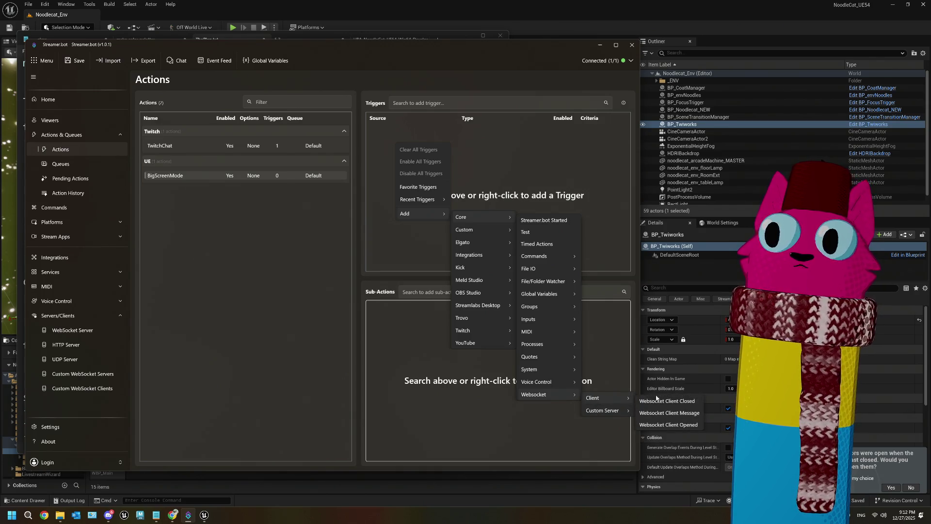
pyautogui.click(667, 412)
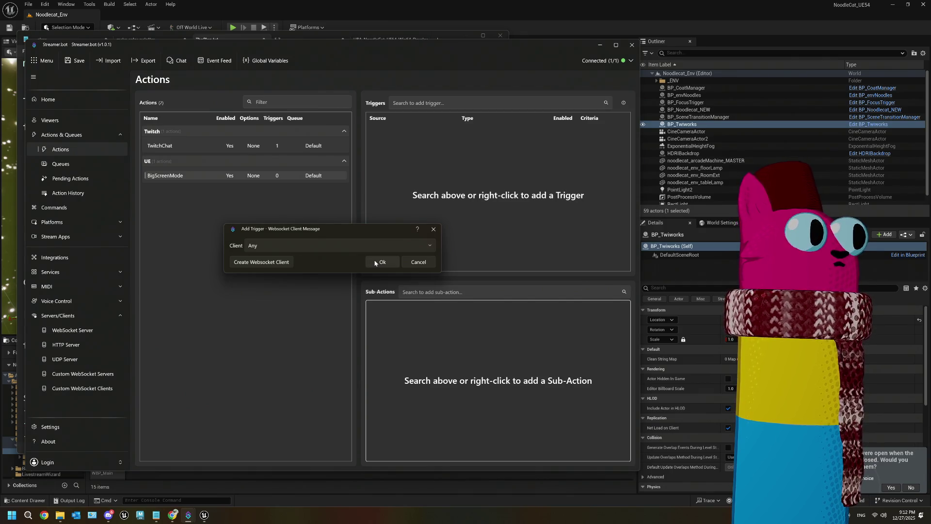
pyautogui.click(375, 263)
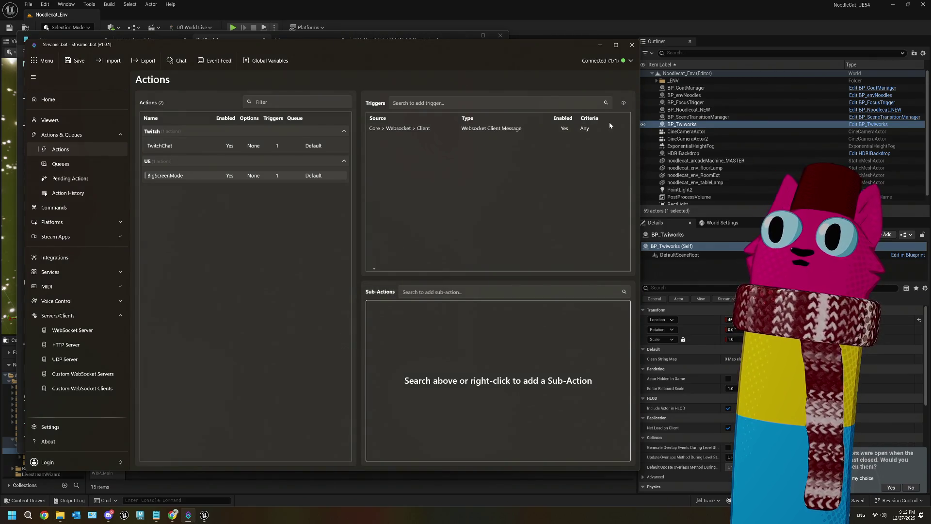
pyautogui.rightClick(584, 129)
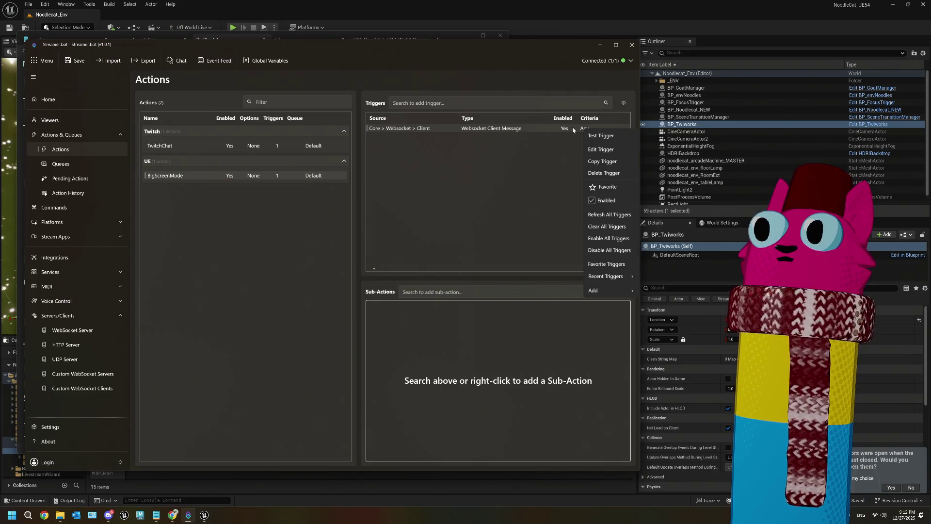
# - Browse the Core > Websocket > Client trigger type without adding it, then switch to Unreal Editor
pyautogui.click(383, 146)
pyautogui.rightClick(439, 160)
pyautogui.rightClick(385, 167)
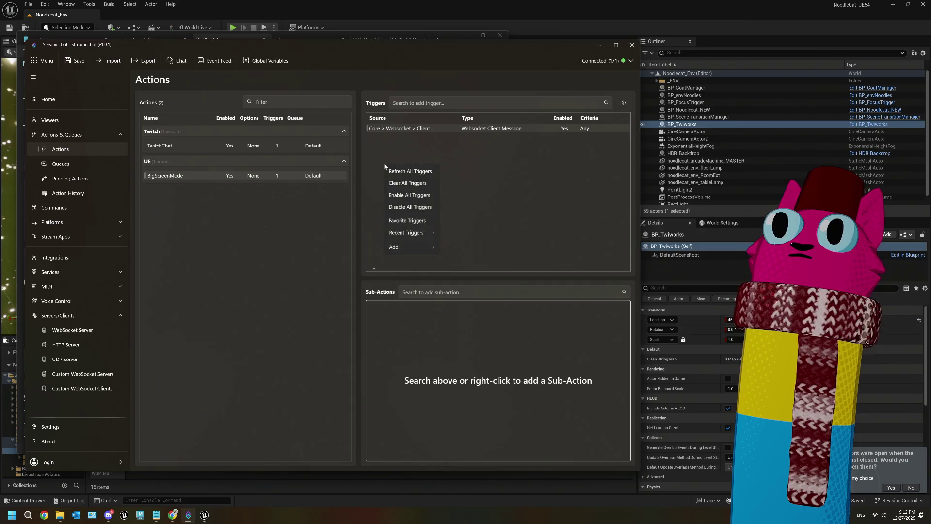
pyautogui.moveTo(408, 248)
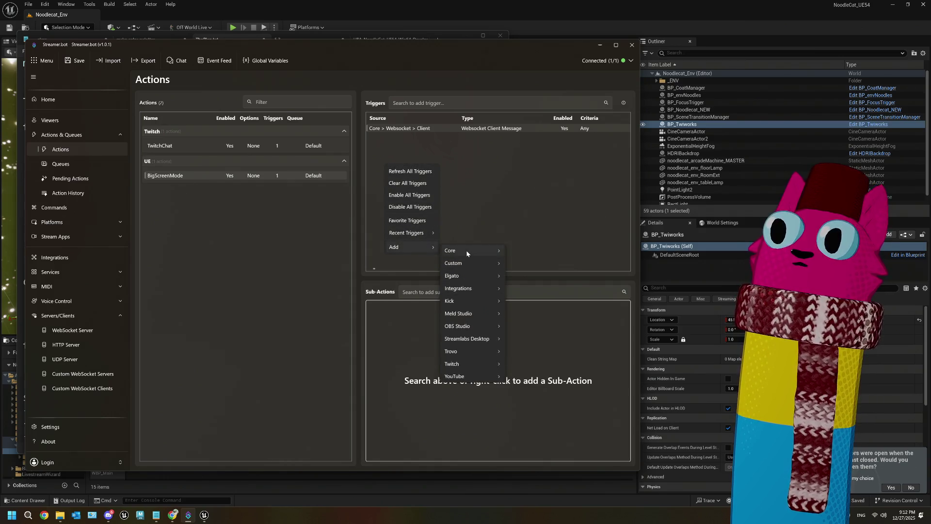
pyautogui.moveTo(467, 253)
pyautogui.moveTo(530, 428)
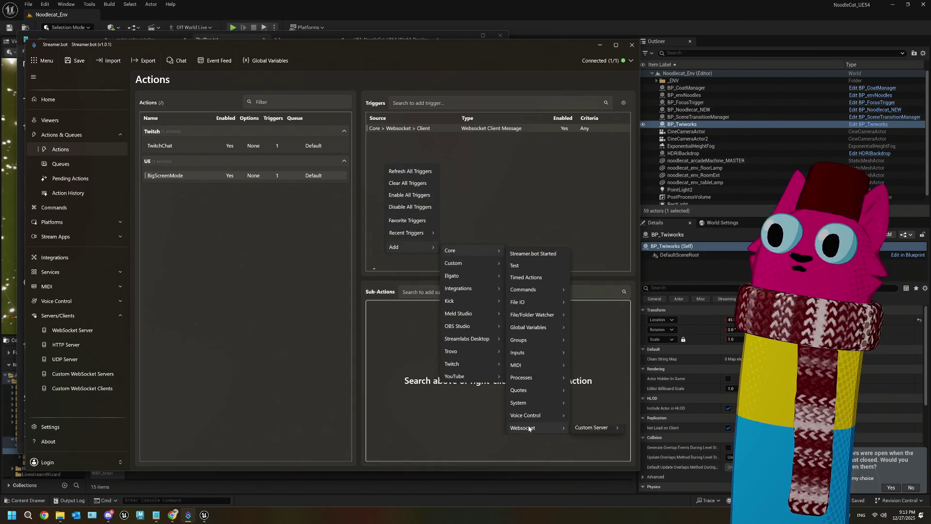
pyautogui.moveTo(592, 444)
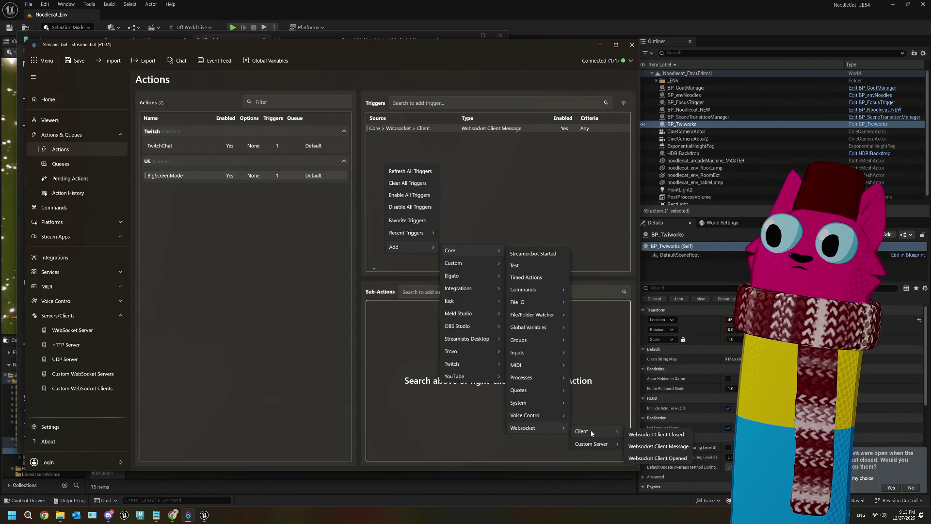
pyautogui.click(512, 181)
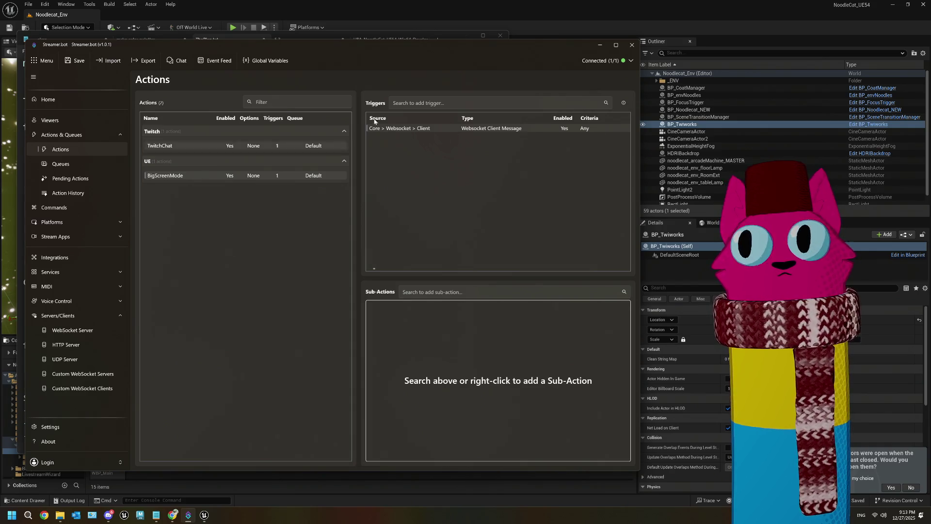
pyautogui.hotkey('alt', 'Tab')
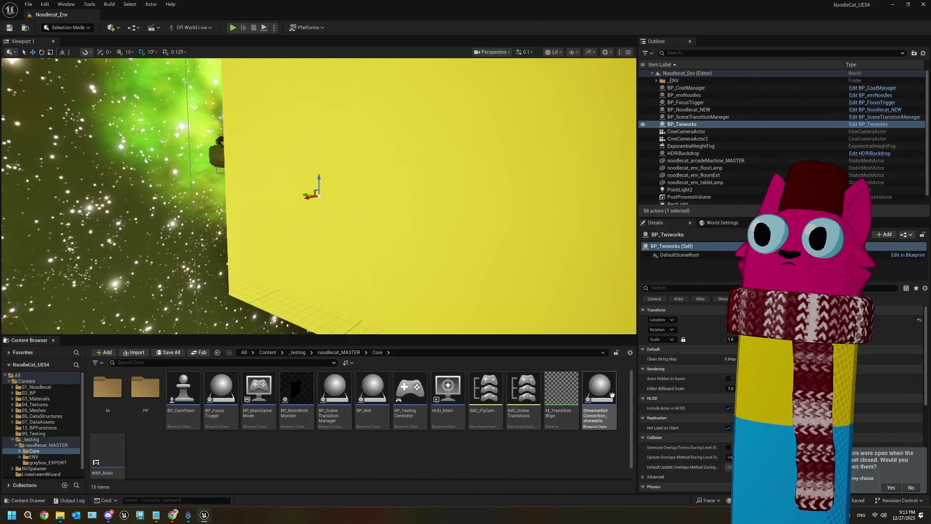
# - Review the DoAction event and Send Message node in StreamerBotConnection_shareable, then return to Streamer.bot
pyautogui.doubleClick(599, 387)
pyautogui.scroll(3, 363, 305)
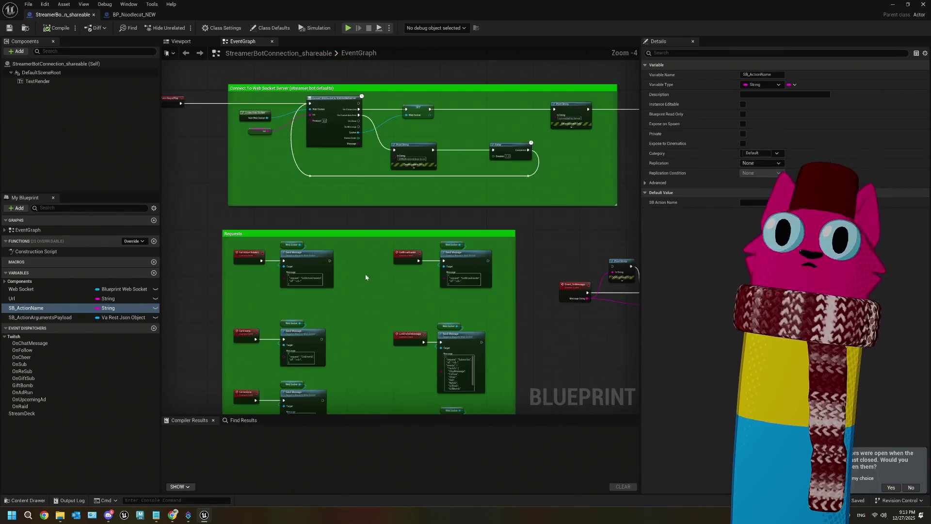
pyautogui.moveTo(321, 245)
pyautogui.mouseDown()
pyautogui.moveTo(350, 201)
pyautogui.moveTo(381, 210)
pyautogui.moveTo(382, 48)
pyautogui.mouseUp()
pyautogui.scroll(1, 334, 202)
pyautogui.scroll(-1, 333, 202)
pyautogui.moveTo(241, 200); pyautogui.dragTo(365, 323)
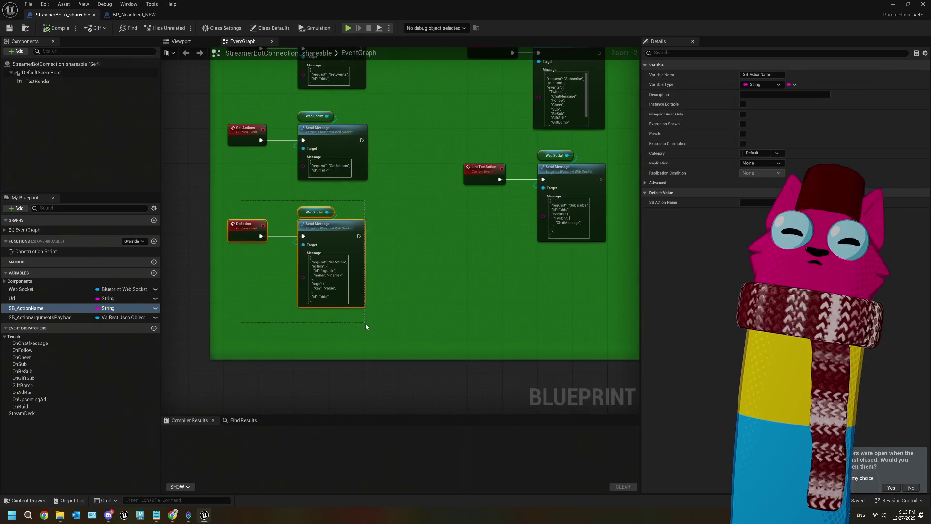
pyautogui.scroll(1, 353, 313)
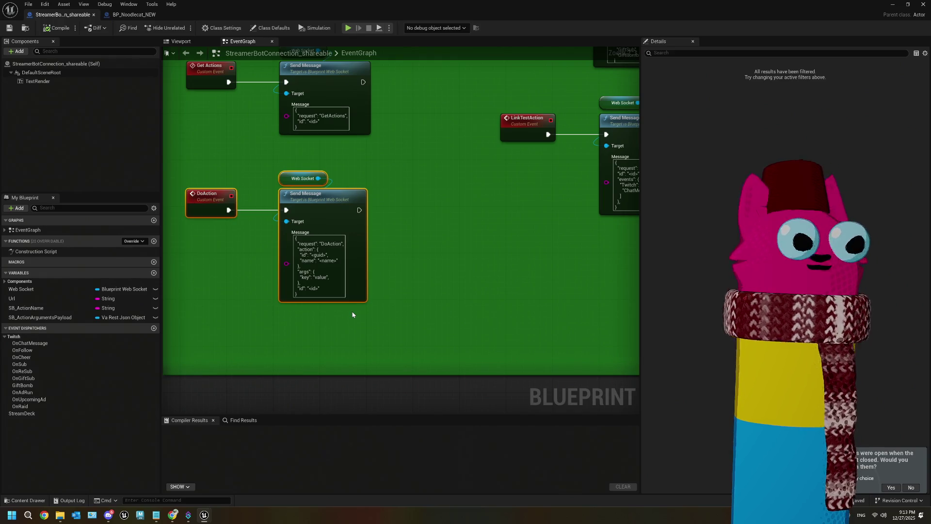
pyautogui.scroll(-1, 410, 310)
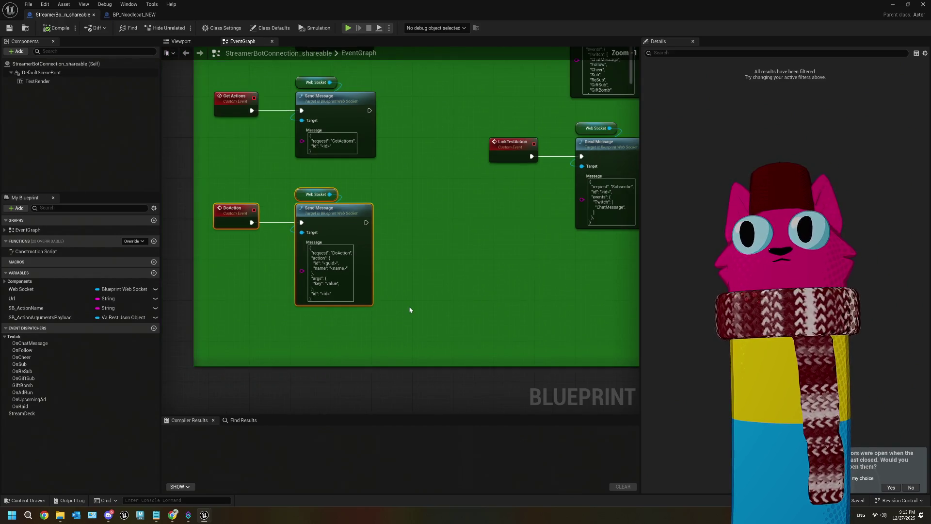
pyautogui.click(189, 516)
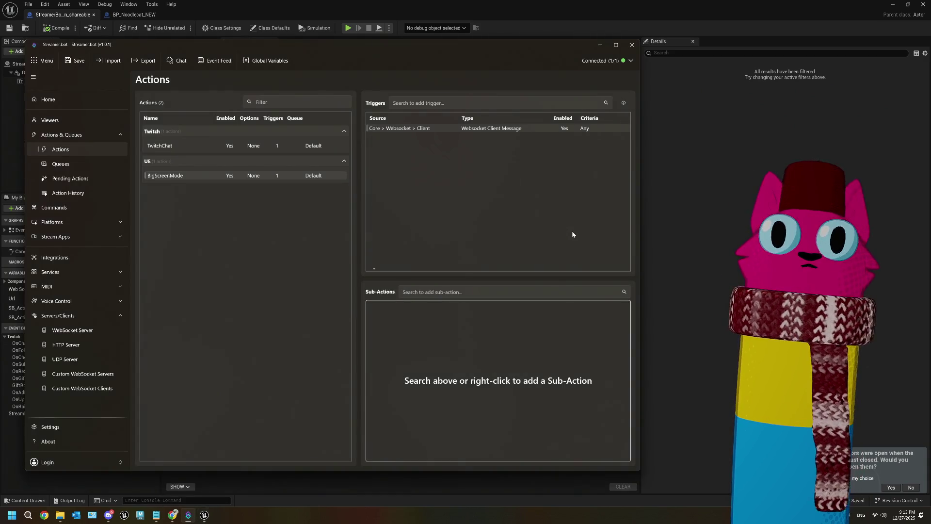
# - Rename the BigScreenMode action in the UE group to 'ReceiveUEMessage'
pyautogui.rightClick(178, 176)
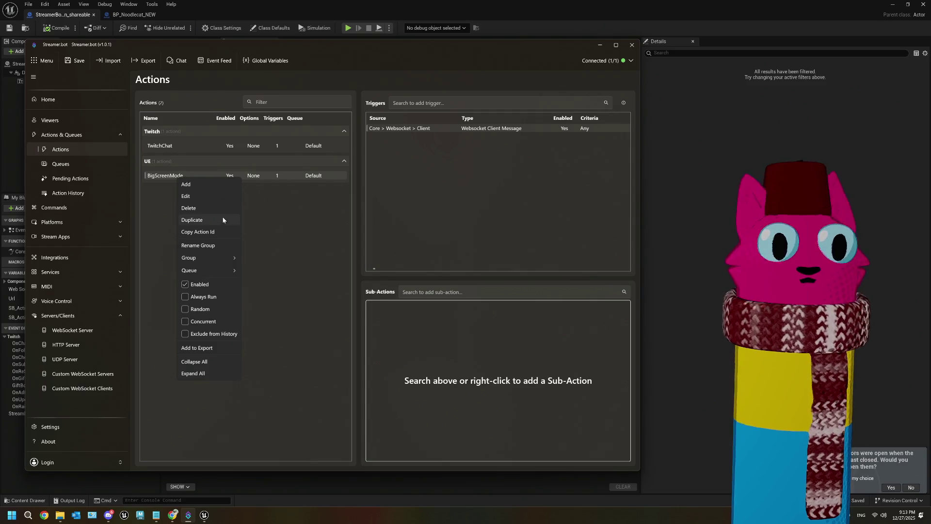
pyautogui.click(207, 197)
pyautogui.write('ReceiveUEMessage')
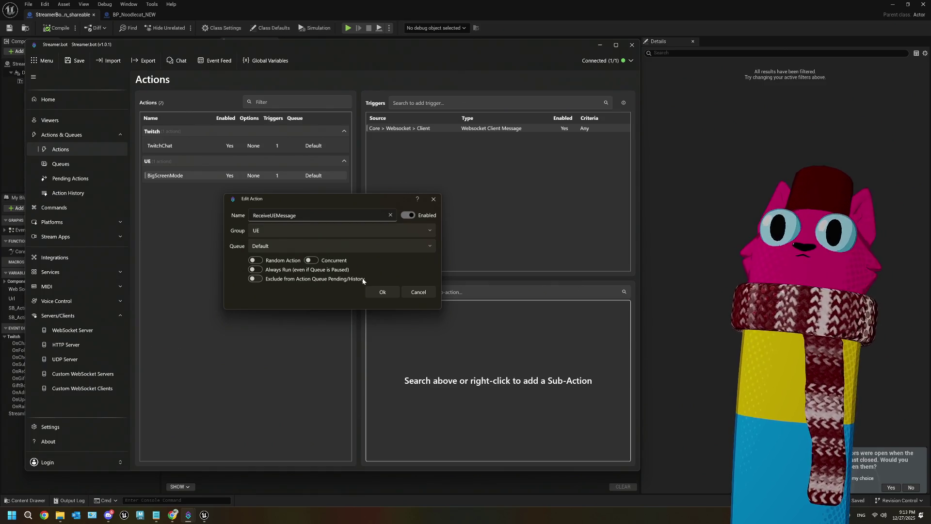
pyautogui.click(386, 292)
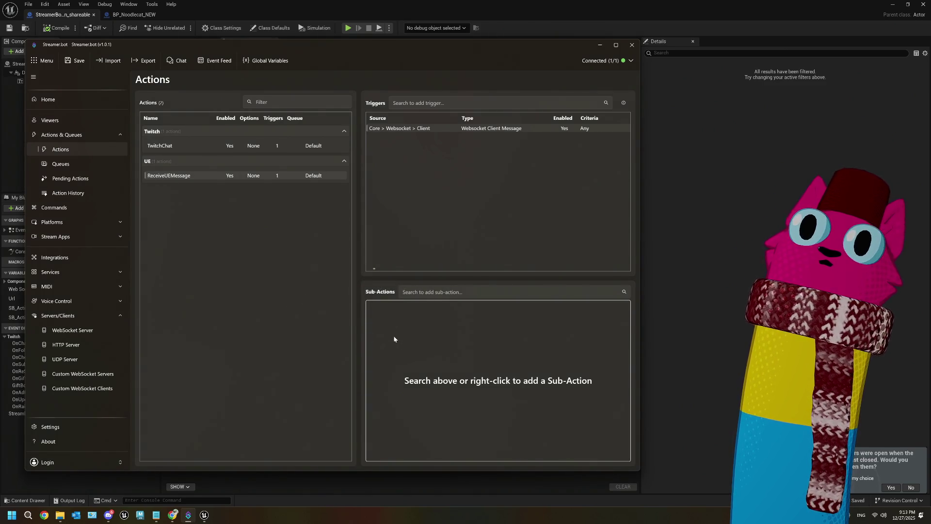
pyautogui.rightClick(395, 329)
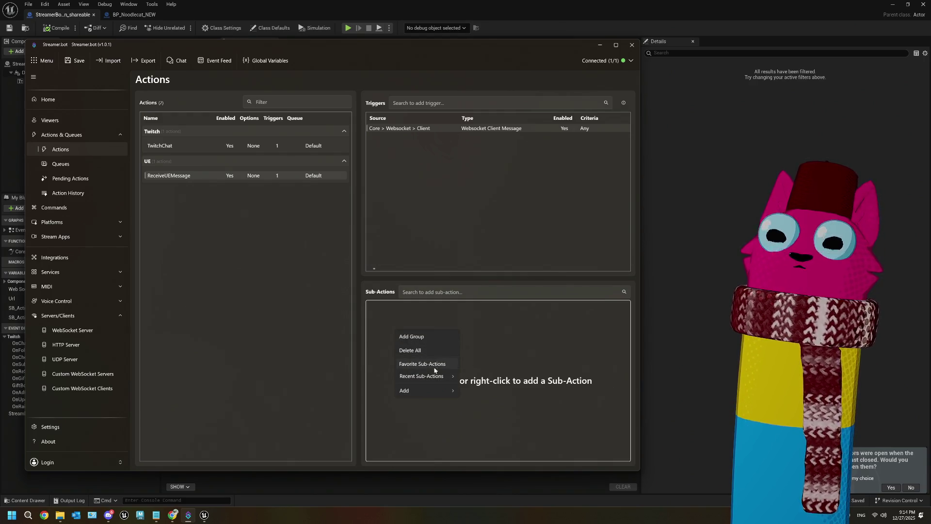
# - Locate the OBS Studio > Set Active Scene sub-action and close the menu without adding it
pyautogui.moveTo(433, 389)
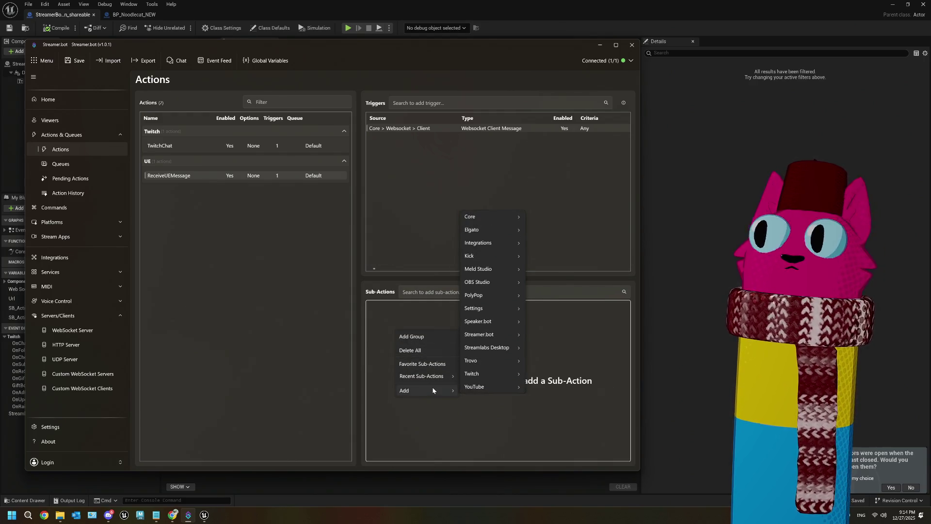
pyautogui.moveTo(495, 284)
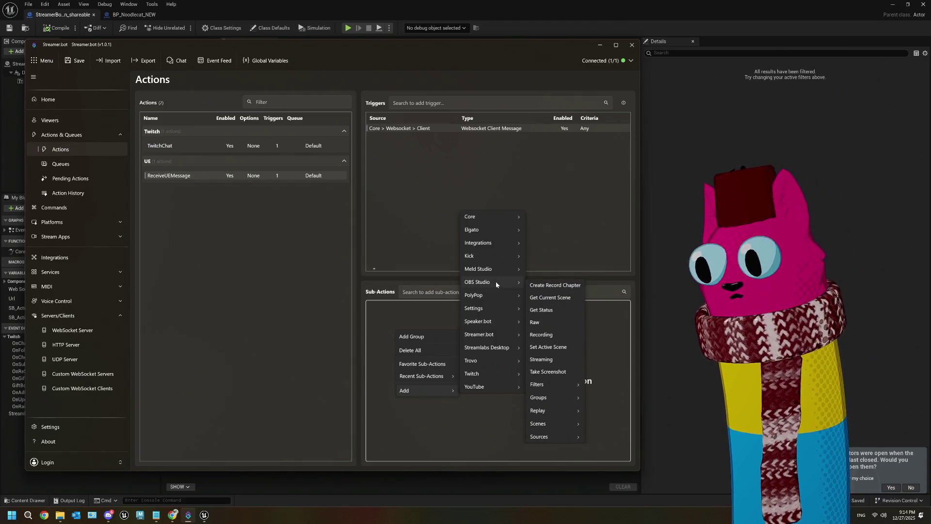
pyautogui.moveTo(541, 424)
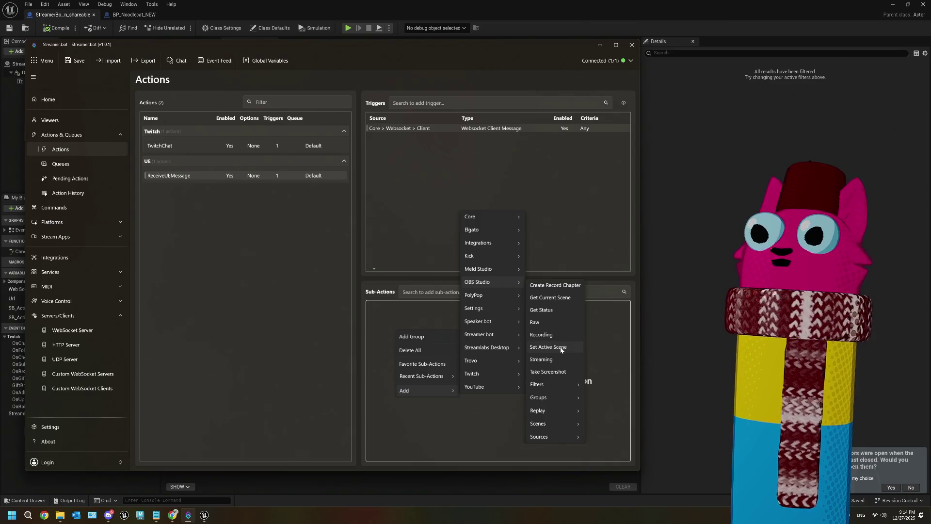
pyautogui.click(590, 357)
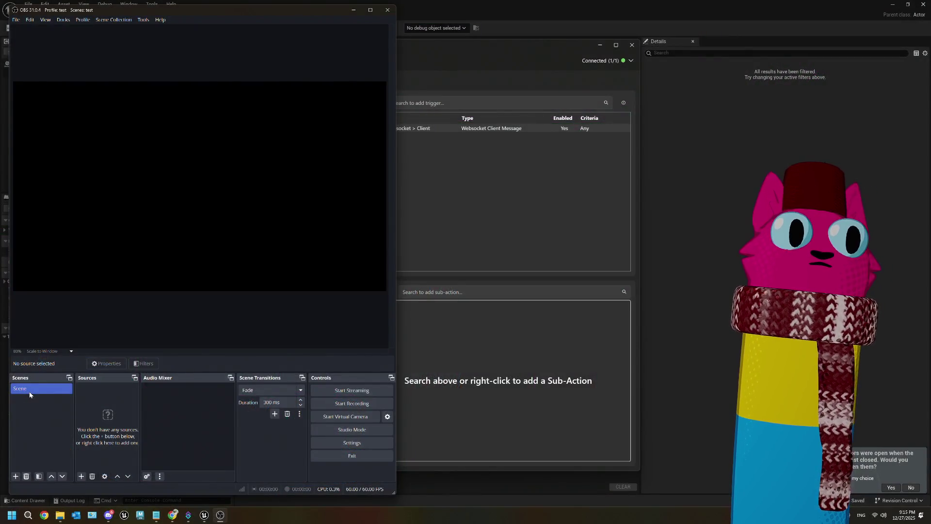
# - Rename the default OBS scene to 'UE_Main' and add a new 'UE_Greenscreen' scene
pyautogui.rightClick(30, 393)
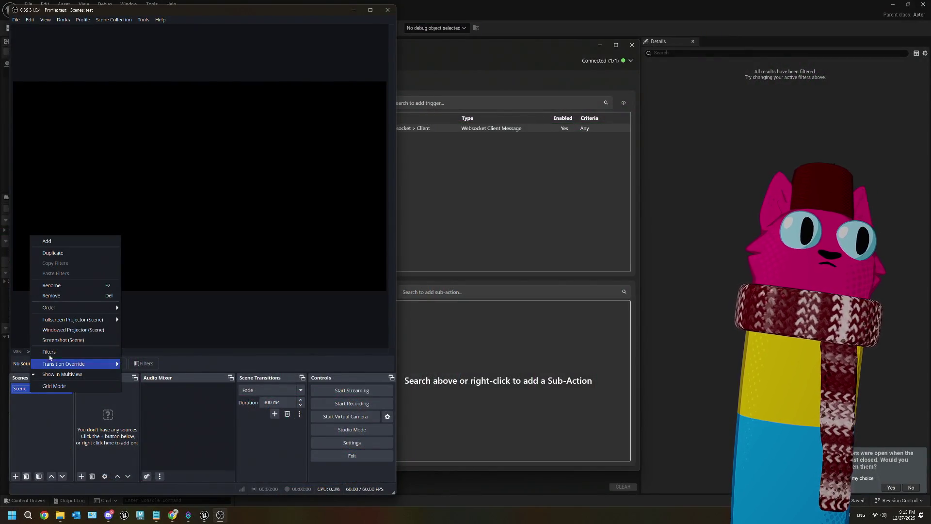
pyautogui.click(63, 285)
pyautogui.click(60, 389)
pyautogui.write('UF_Main')
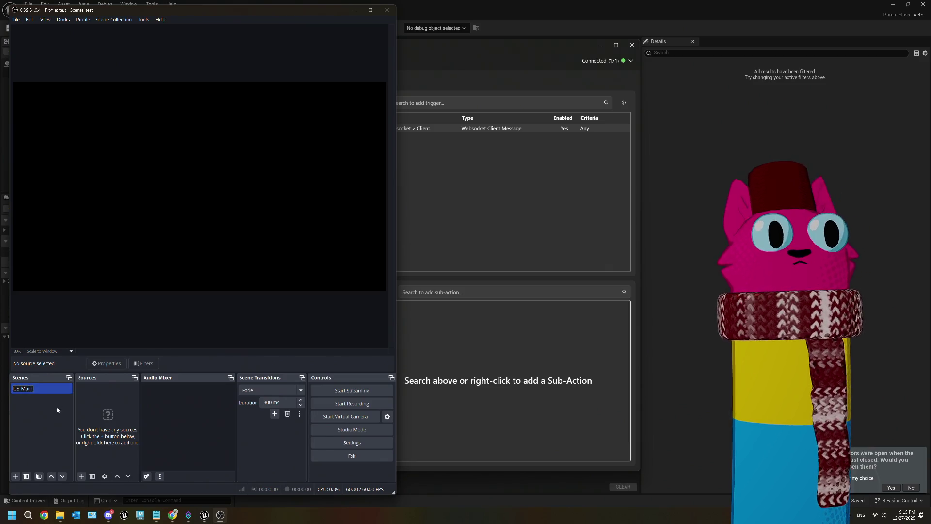
pyautogui.click(15, 475)
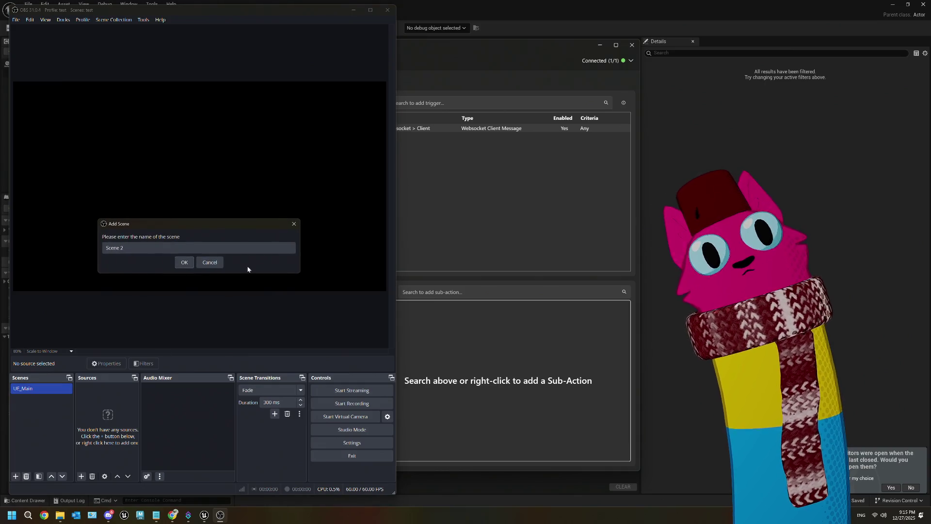
pyautogui.doubleClick(191, 249)
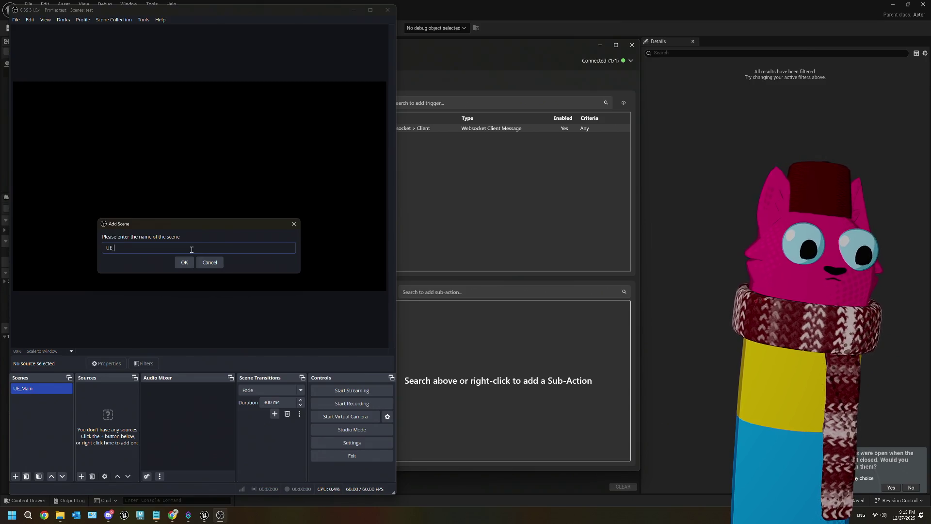
pyautogui.write('UE_Greenscreen')
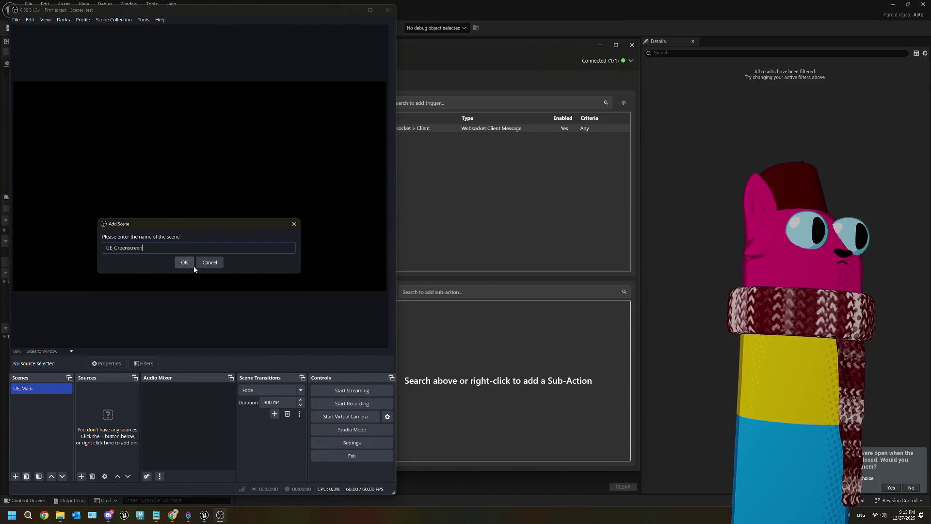
pyautogui.click(192, 264)
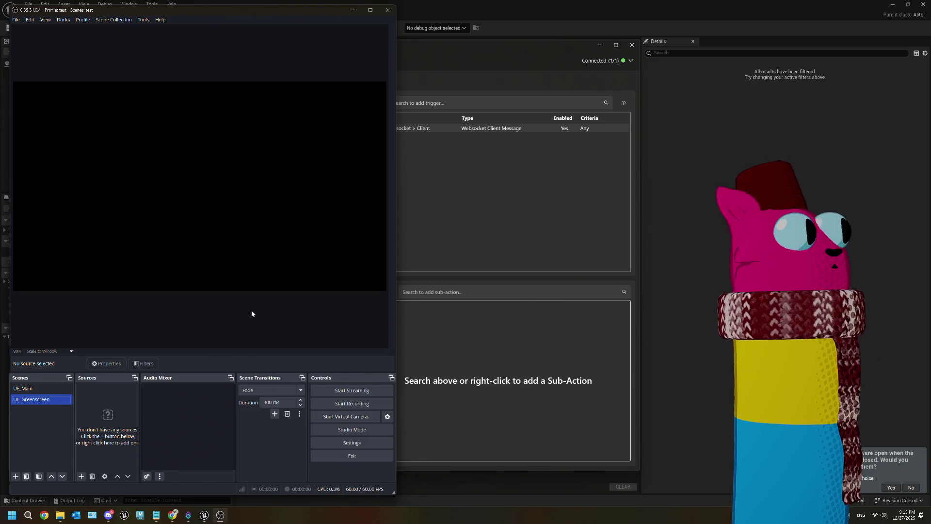
# - Remove the 'UE_Greenscreen' scene again, confirming the deletion
pyautogui.click(23, 388)
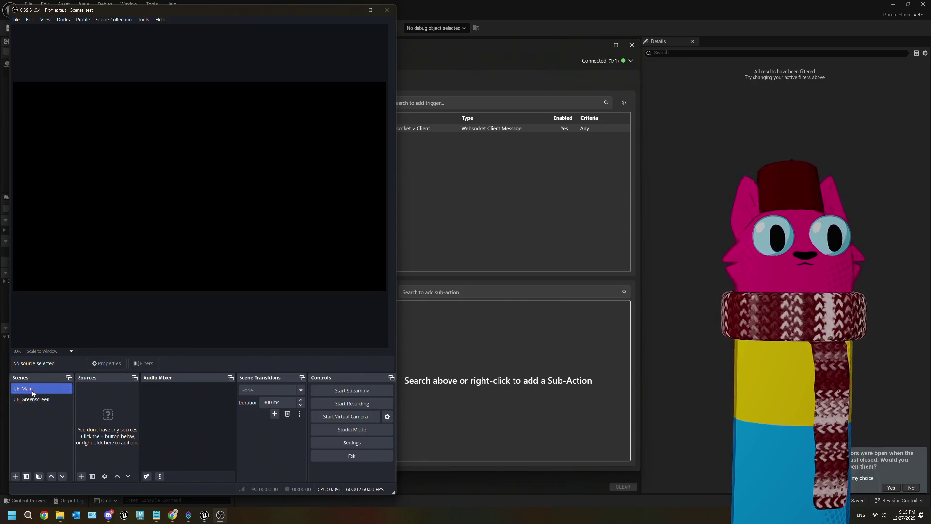
pyautogui.rightClick(37, 403)
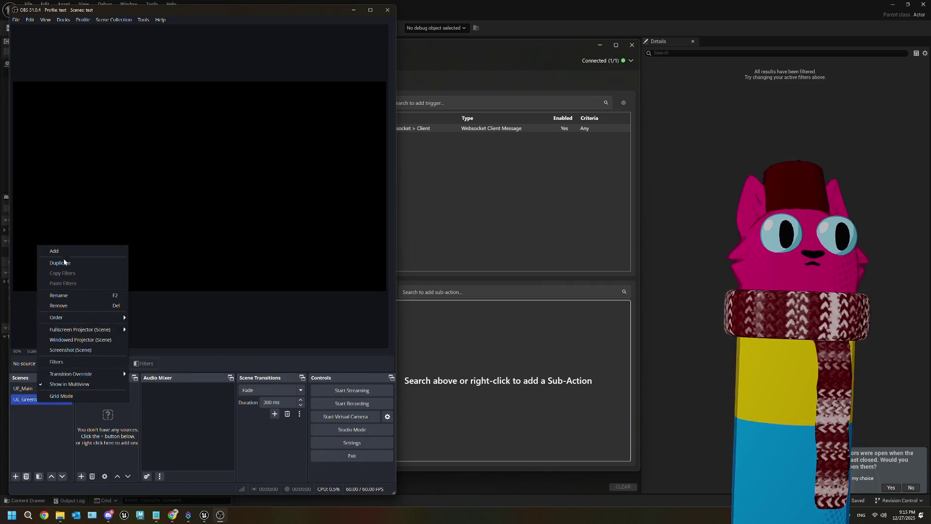
pyautogui.click(63, 307)
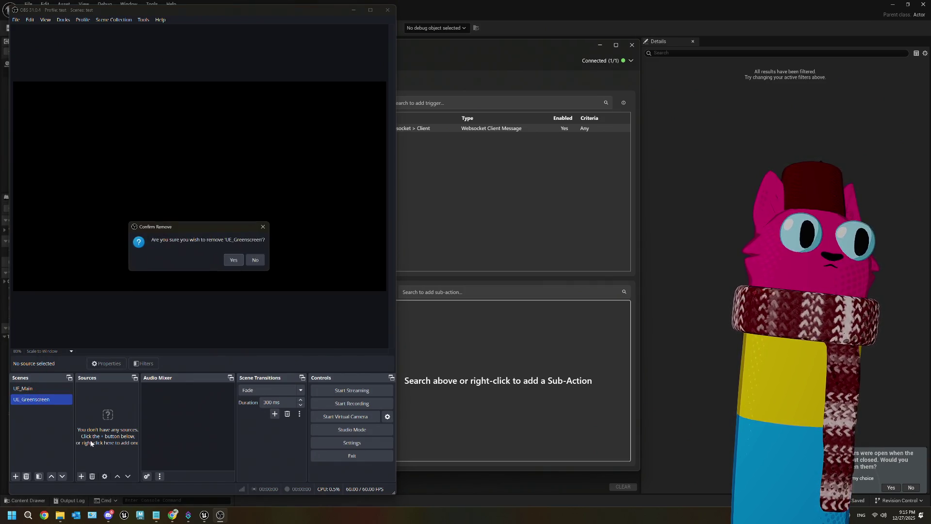
pyautogui.click(233, 259)
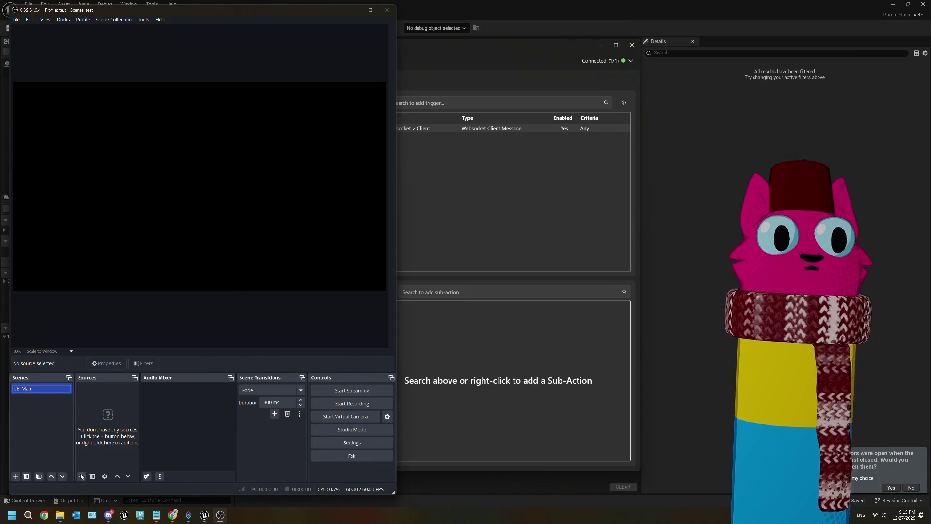
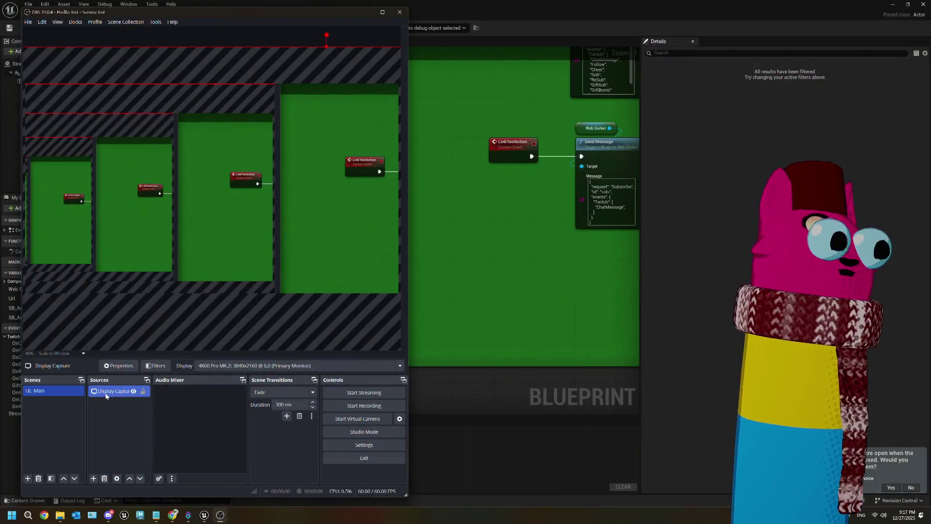
# - Add a Chroma Key filter to the Display Capture source
pyautogui.rightClick(107, 396)
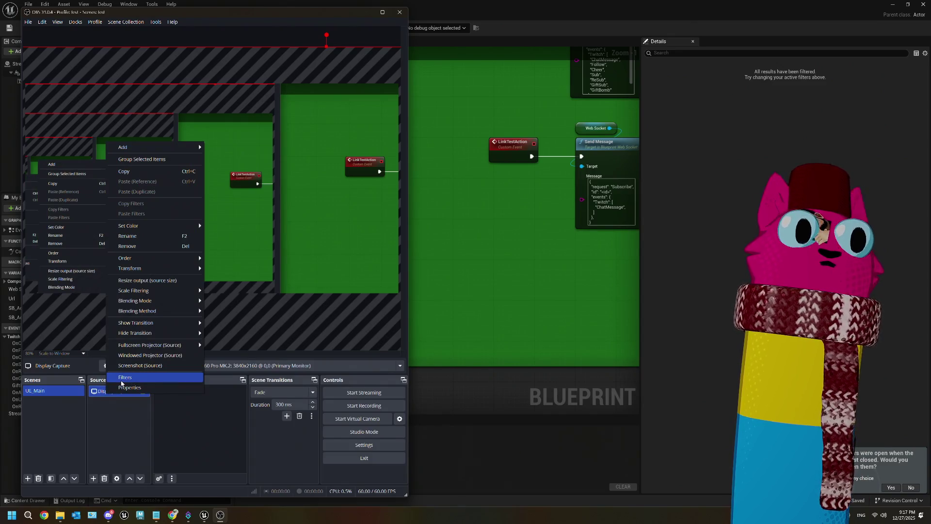
pyautogui.click(125, 378)
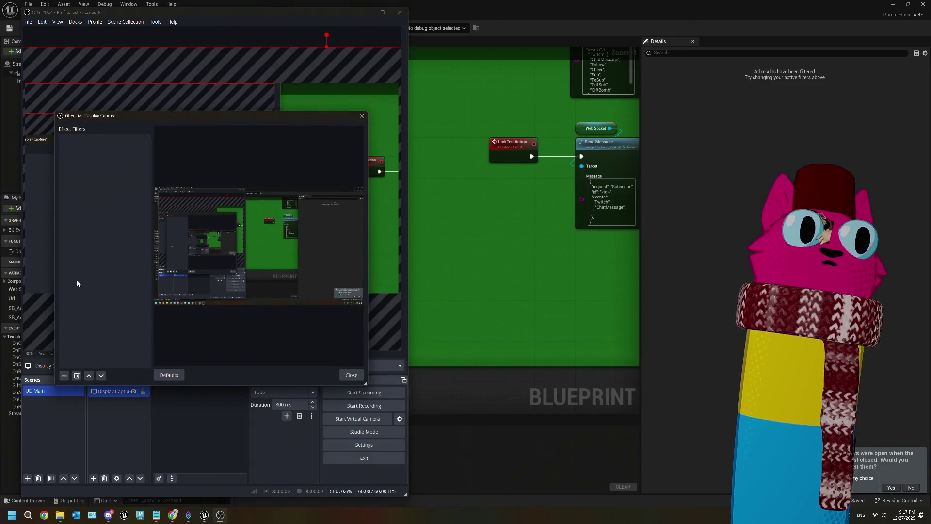
pyautogui.click(64, 376)
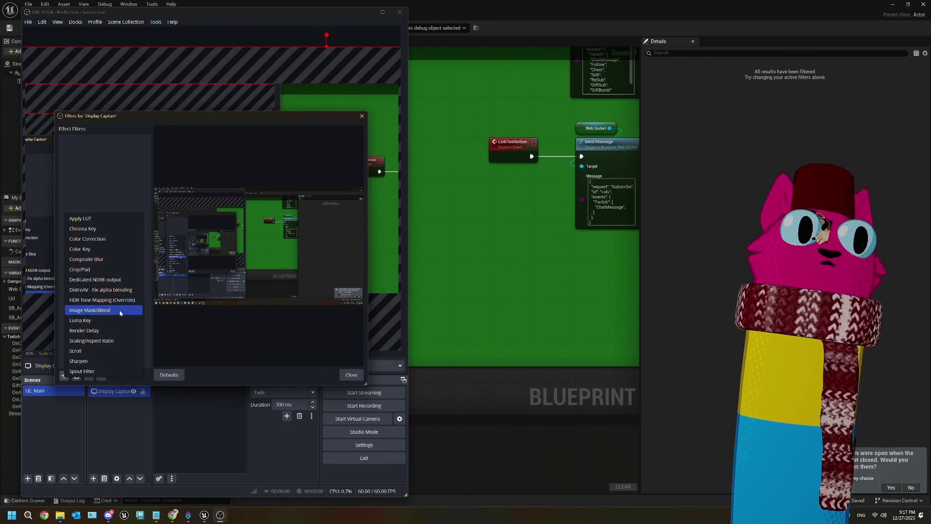
pyautogui.click(111, 229)
pyautogui.click(192, 261)
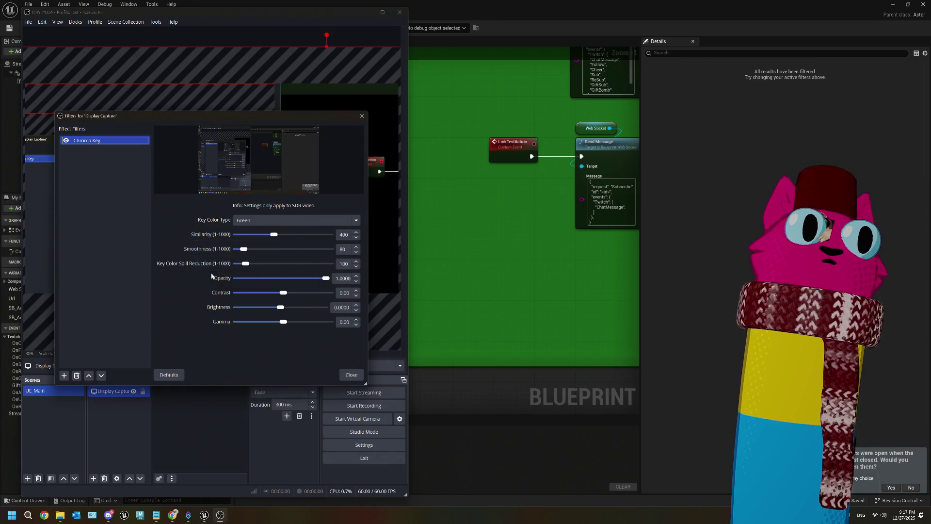
pyautogui.click(351, 375)
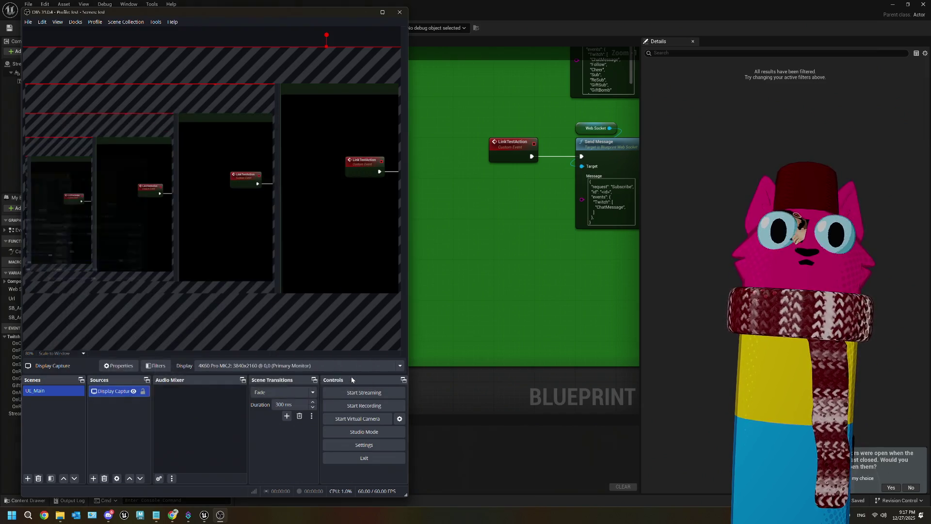
# - Check Display Capture's properties, then toggle the Chroma Key filter off and on to compare
pyautogui.rightClick(129, 395)
pyautogui.click(139, 388)
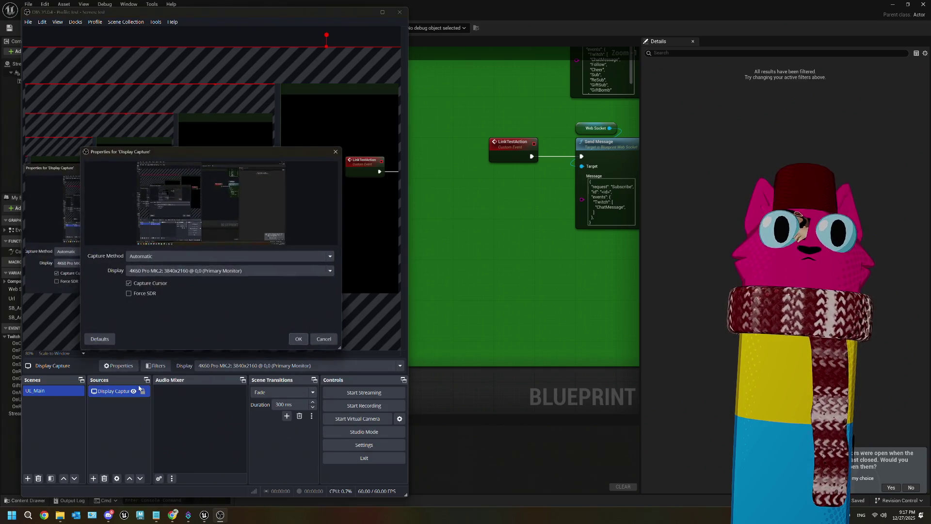
pyautogui.click(324, 338)
pyautogui.rightClick(122, 391)
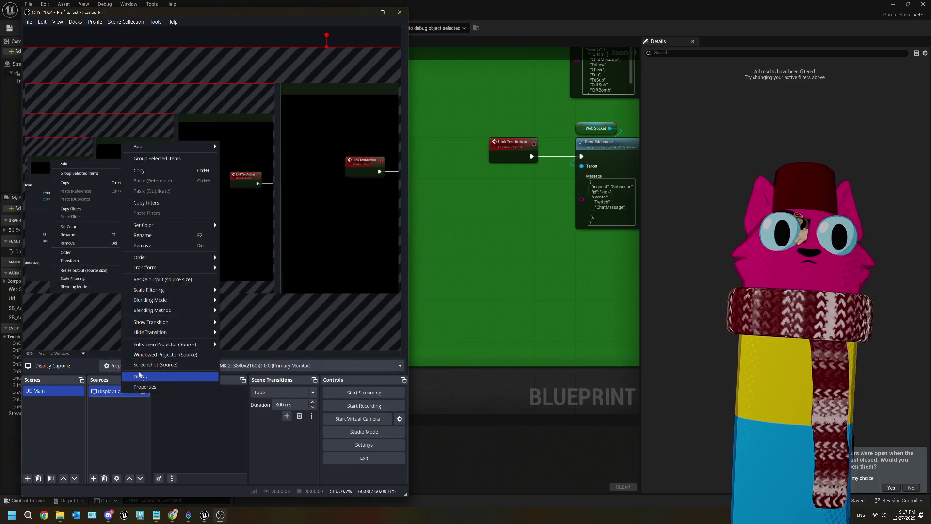
pyautogui.click(140, 376)
pyautogui.click(65, 141)
pyautogui.click(66, 141)
pyautogui.click(66, 141)
pyautogui.click(67, 141)
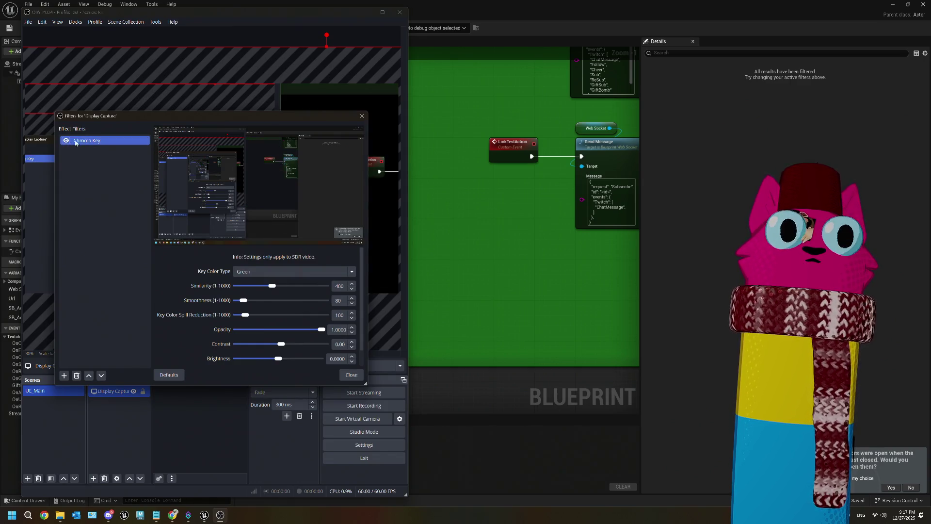
# - Rename the Chroma Key filter to 'GreenScreen' and return to the Unreal Blueprint editor
pyautogui.rightClick(94, 141)
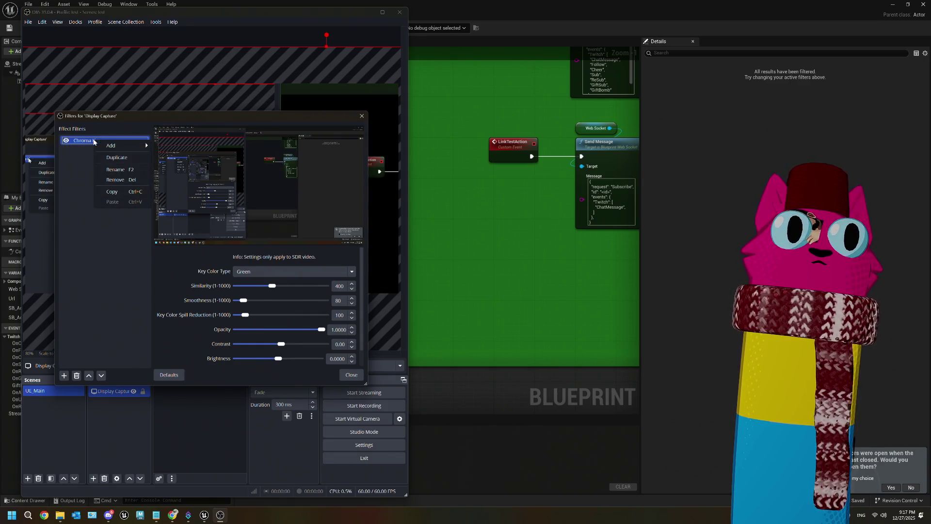
pyautogui.click(116, 170)
pyautogui.write('Gr')
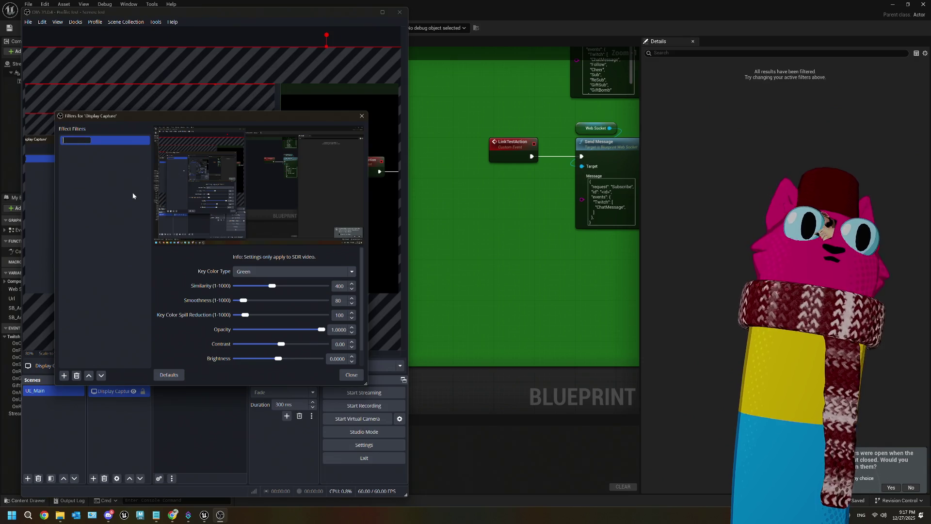
pyautogui.write('eenSc')
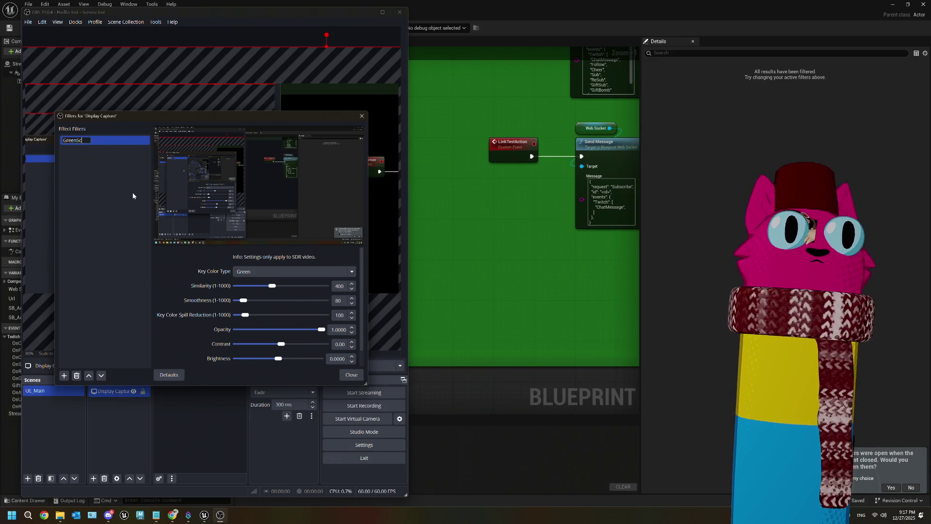
pyautogui.write('reen')
pyautogui.press('Return')
pyautogui.click(351, 375)
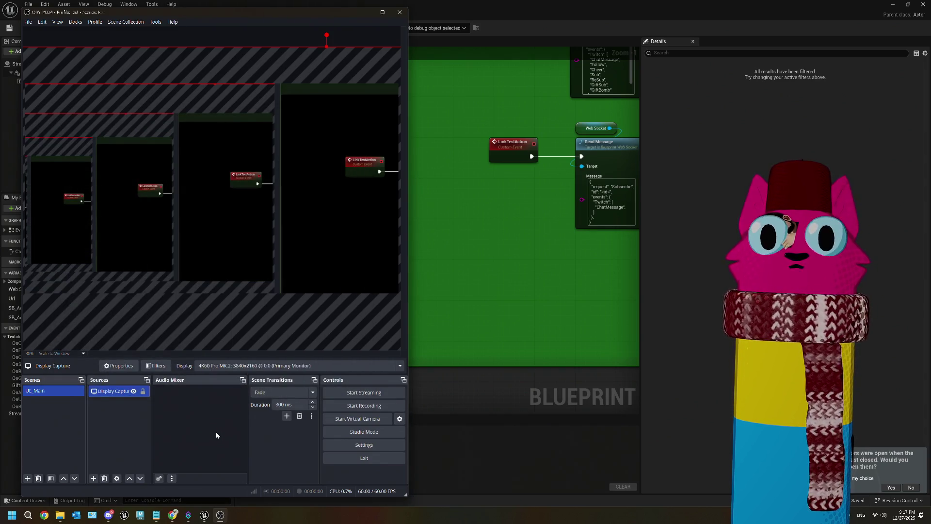
pyautogui.rightClick(124, 391)
pyautogui.click(185, 431)
pyautogui.click(539, 444)
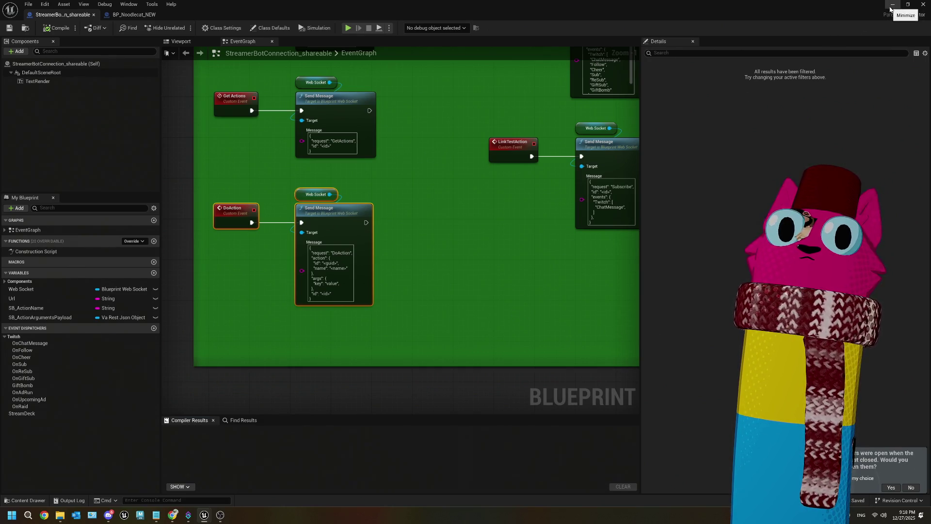
# - Open the BP_SceneTransitionManager Blueprint's event graph from the Content Browser
pyautogui.click(891, 6)
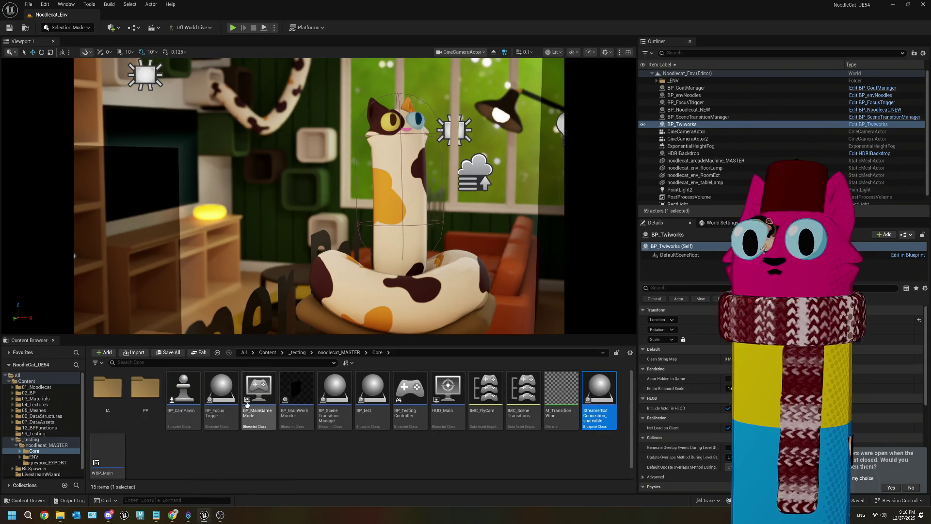
pyautogui.doubleClick(334, 390)
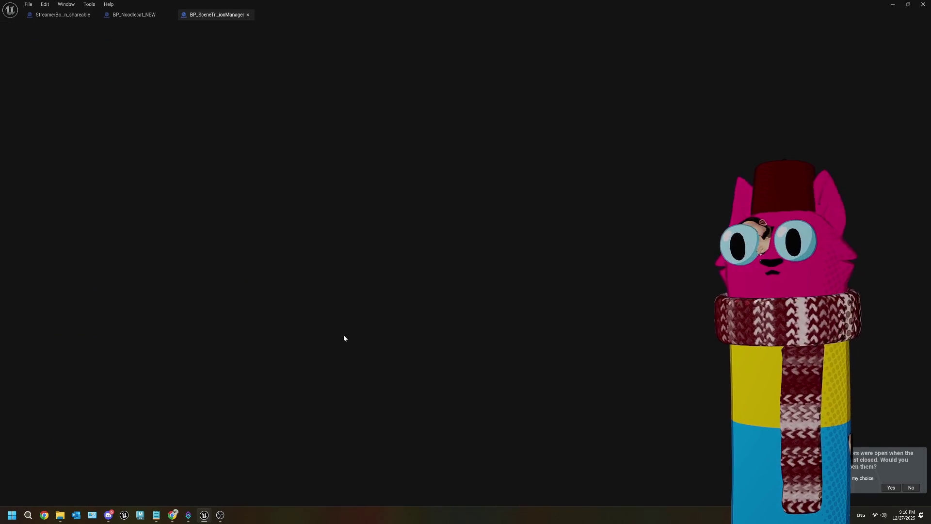
pyautogui.scroll(-10, 314, 206)
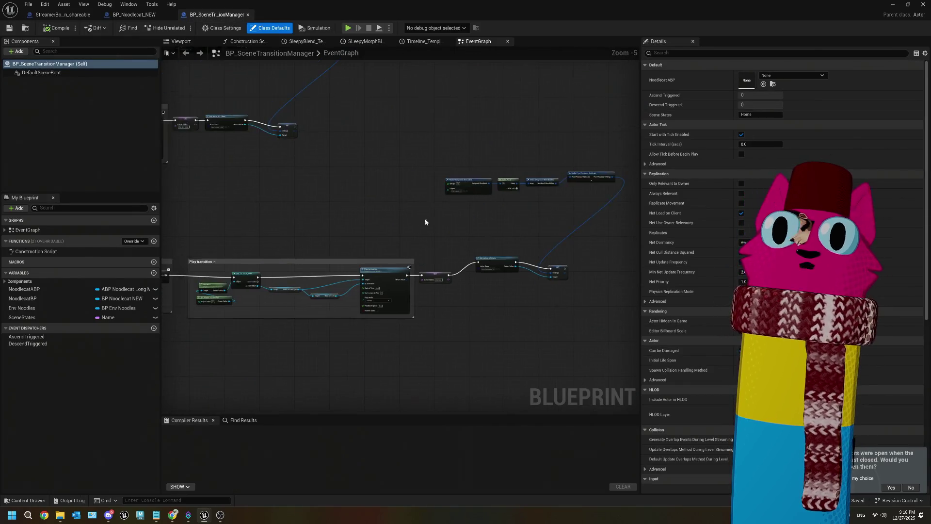
pyautogui.scroll(6, 313, 197)
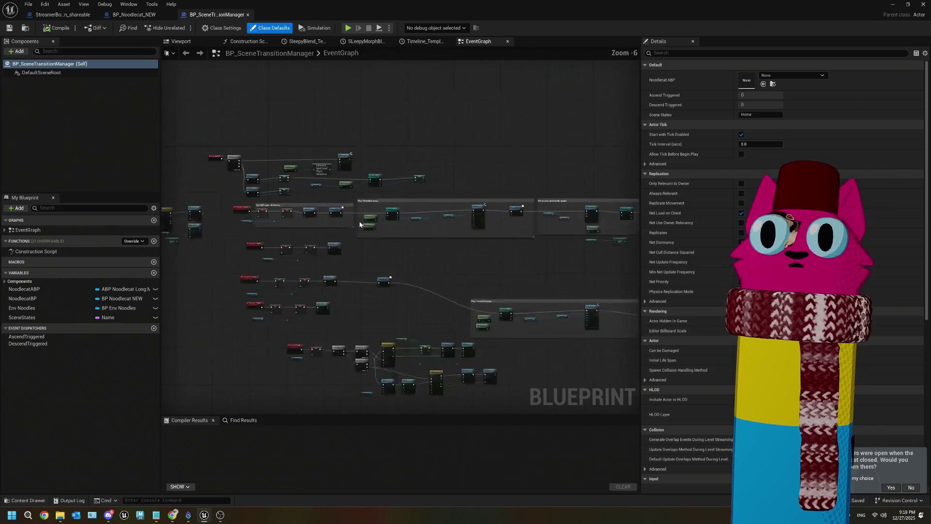
pyautogui.scroll(2, 313, 197)
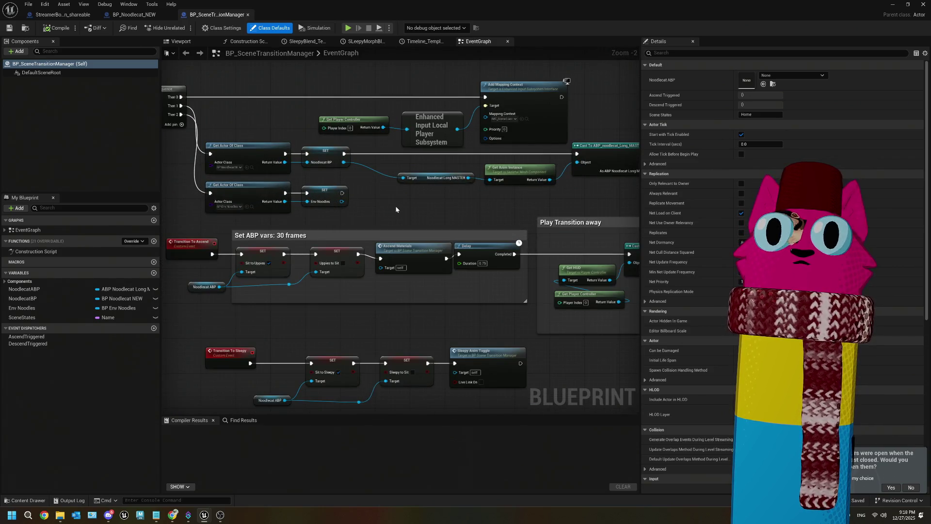
pyautogui.scroll(-2, 263, 177)
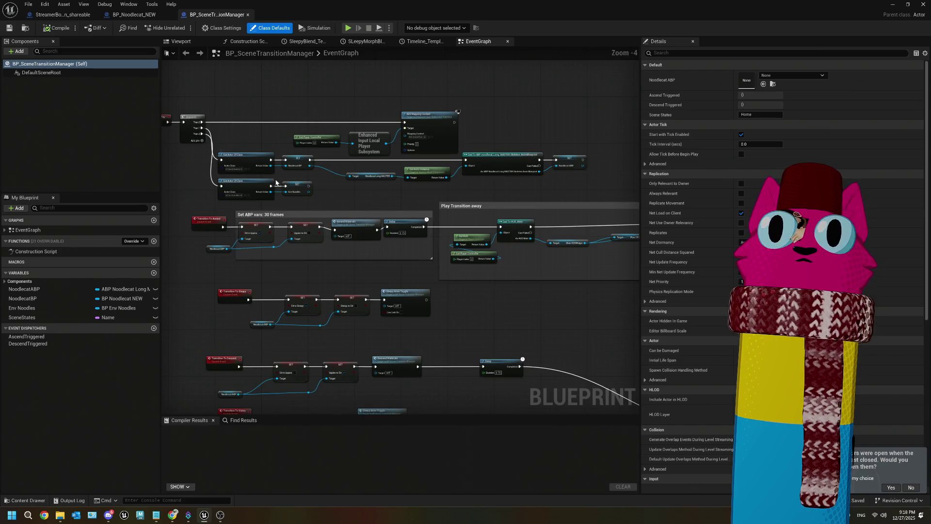
pyautogui.moveTo(276, 179); pyautogui.dragTo(313, 179)
pyautogui.scroll(-1, 310, 179)
# - Move the top BeginPlay node group up and to the right
pyautogui.moveTo(219, 121); pyautogui.dragTo(565, 193)
pyautogui.moveTo(296, 185); pyautogui.dragTo(304, 135)
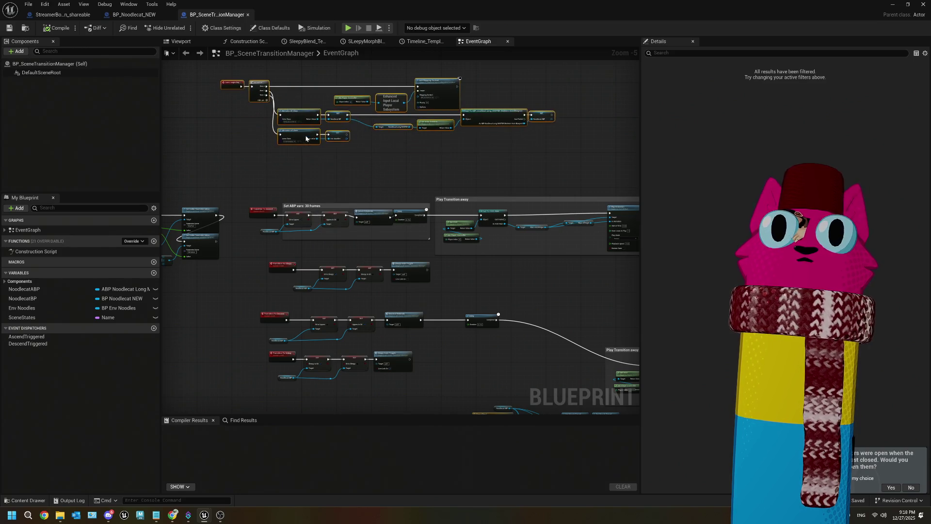
pyautogui.scroll(3, 278, 78)
# - Add a Then 3 output to the Sequence node and attach a Get Actor Of Class node
pyautogui.click(255, 116)
pyautogui.moveTo(254, 115)
pyautogui.mouseDown()
pyautogui.moveTo(263, 222)
pyautogui.moveTo(276, 233)
pyautogui.mouseUp()
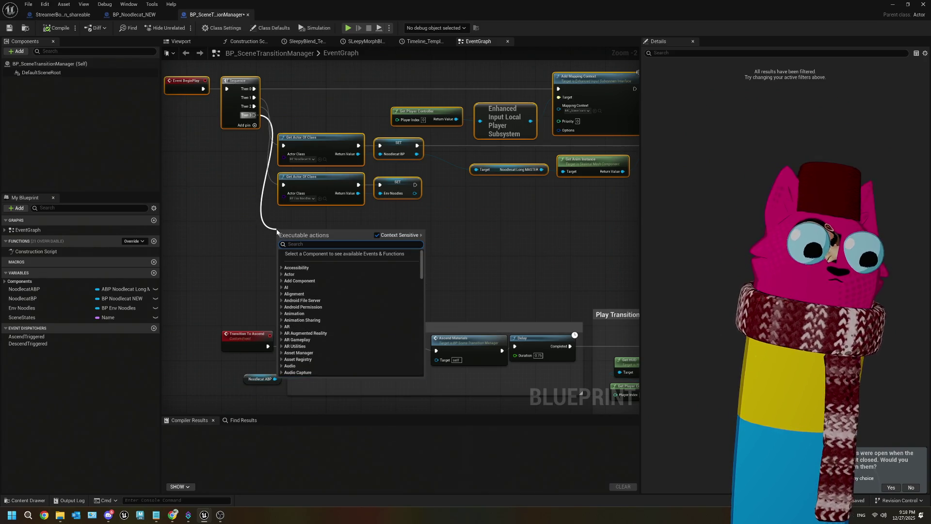
pyautogui.write('get ac')
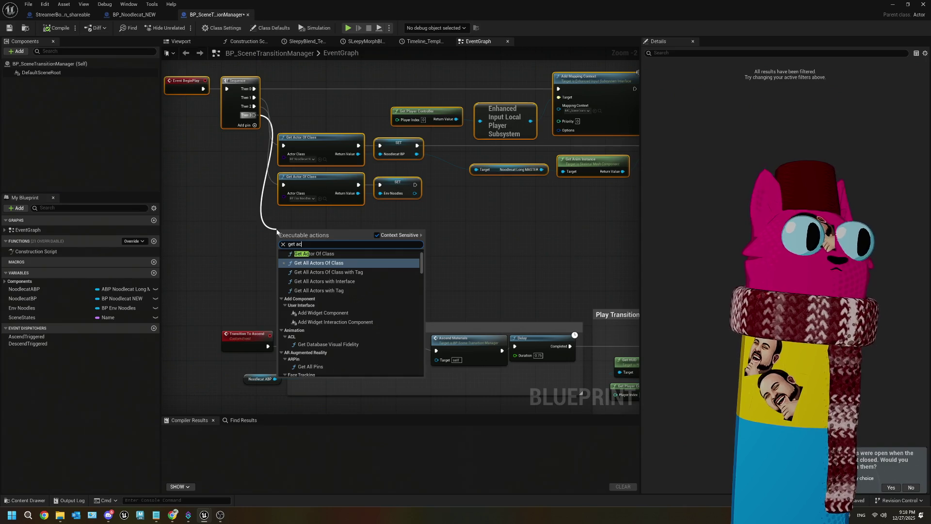
pyautogui.write('t')
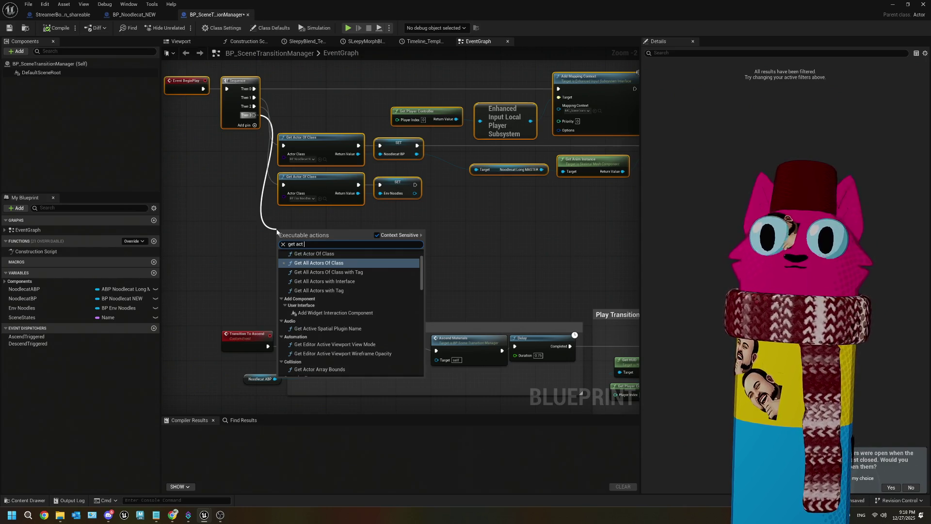
pyautogui.click(349, 253)
# - Set the Get Actor Of Class node's Actor Class to Streamer Bot Connection
pyautogui.scroll(1, 341, 242)
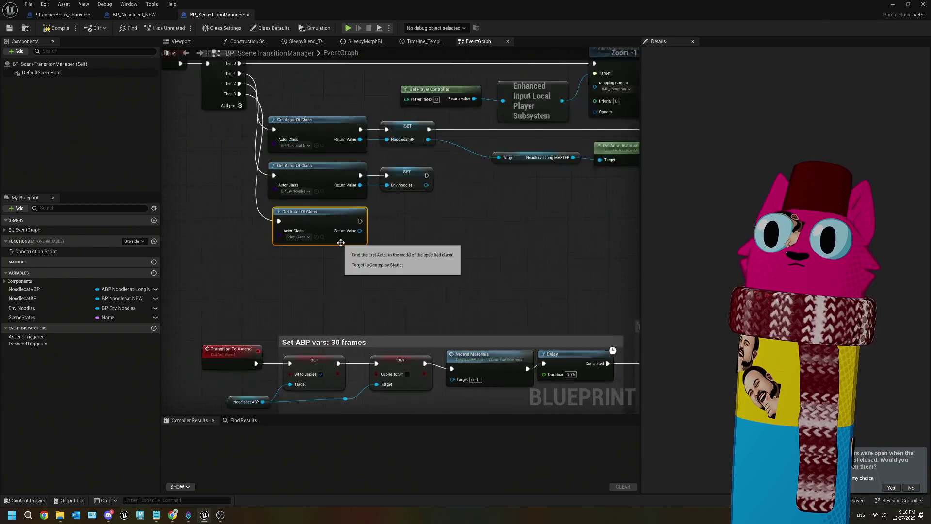
pyautogui.scroll(1, 341, 242)
pyautogui.click(293, 236)
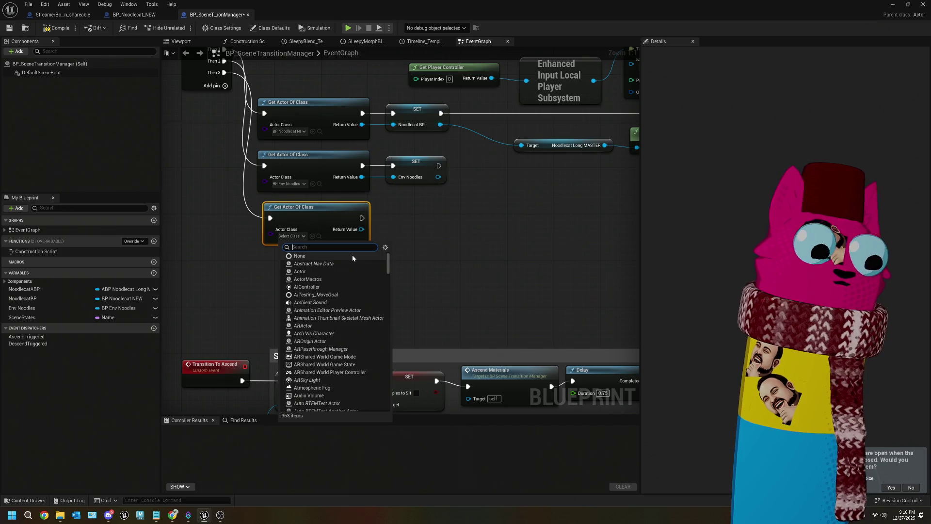
pyautogui.write('stream')
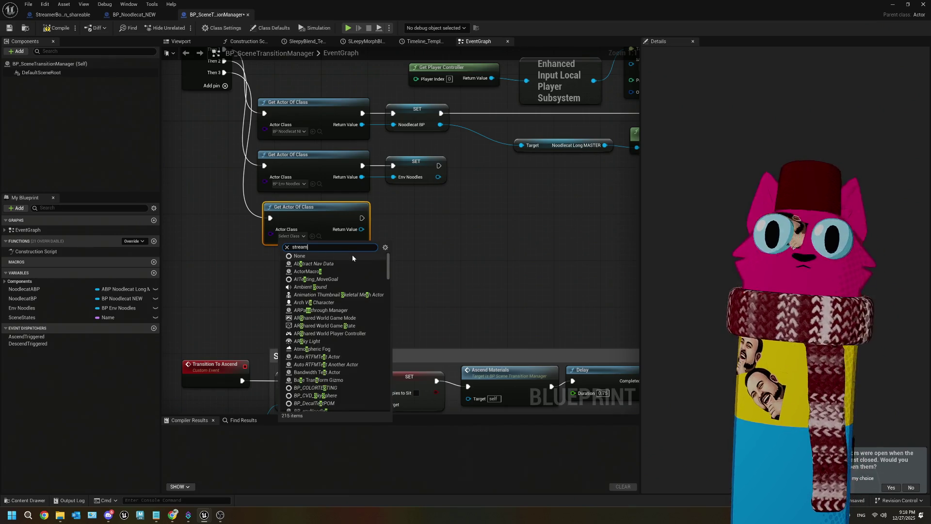
pyautogui.click(354, 284)
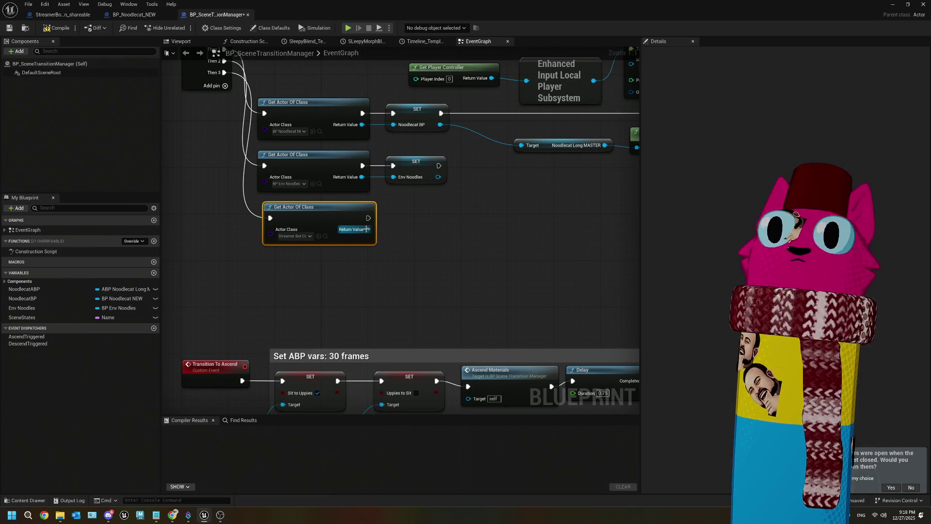
# - Promote the Return Value to a variable named SB_Manager and reposition its Set node
pyautogui.moveTo(367, 229); pyautogui.dragTo(400, 232)
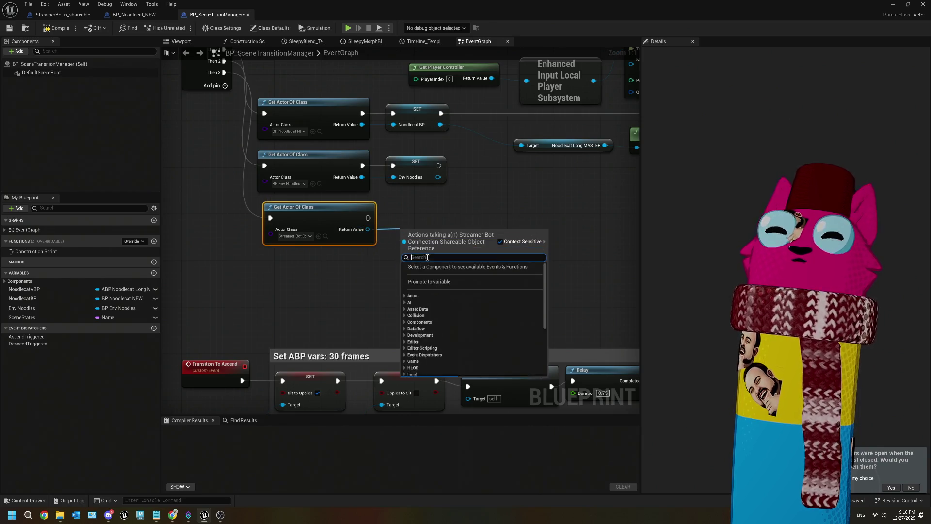
pyautogui.click(438, 284)
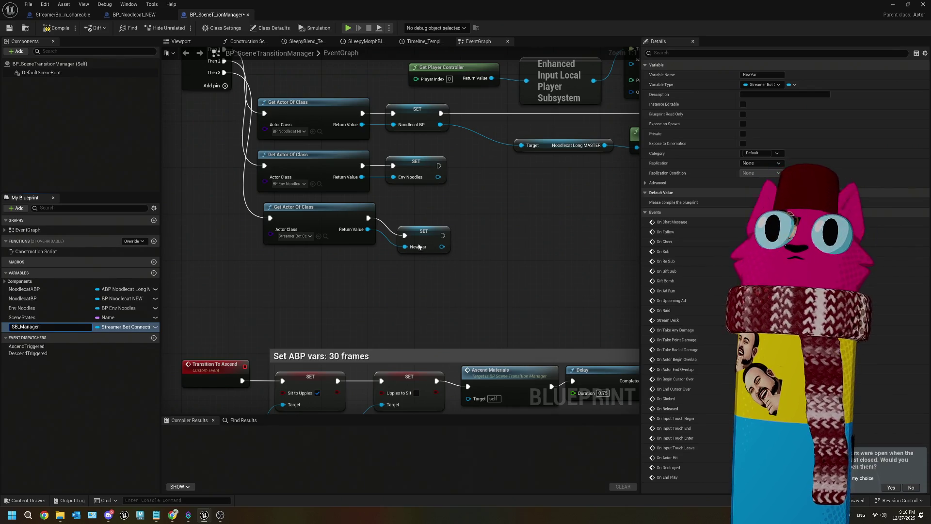
pyautogui.moveTo(417, 235); pyautogui.dragTo(416, 224)
pyautogui.scroll(-7, 435, 279)
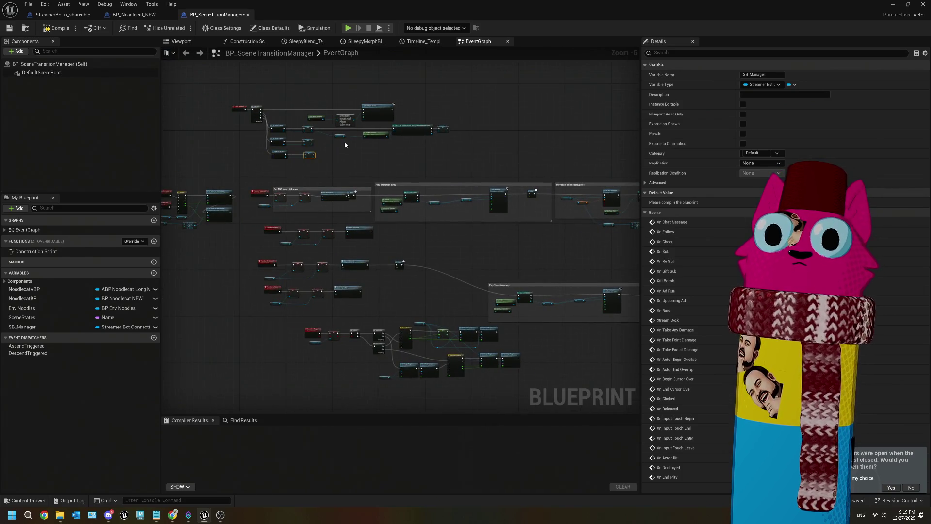
pyautogui.scroll(3, 345, 144)
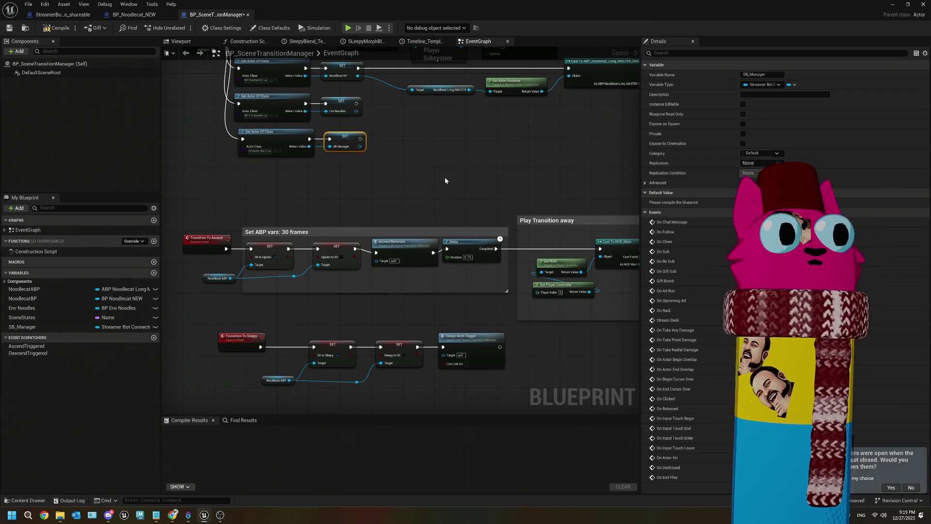
pyautogui.scroll(-2, 444, 177)
pyautogui.moveTo(444, 176)
pyautogui.mouseDown()
pyautogui.moveTo(229, 157)
pyautogui.moveTo(214, 171)
pyautogui.mouseUp()
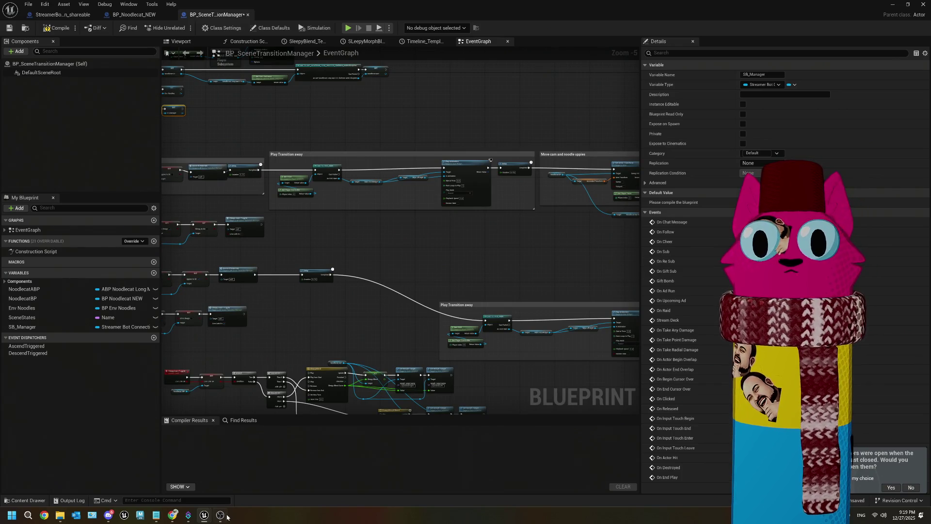
# - Switch to Streamer.bot and bring up the Sub-Actions menu for ReceiveUEMessage
pyautogui.moveTo(203, 519)
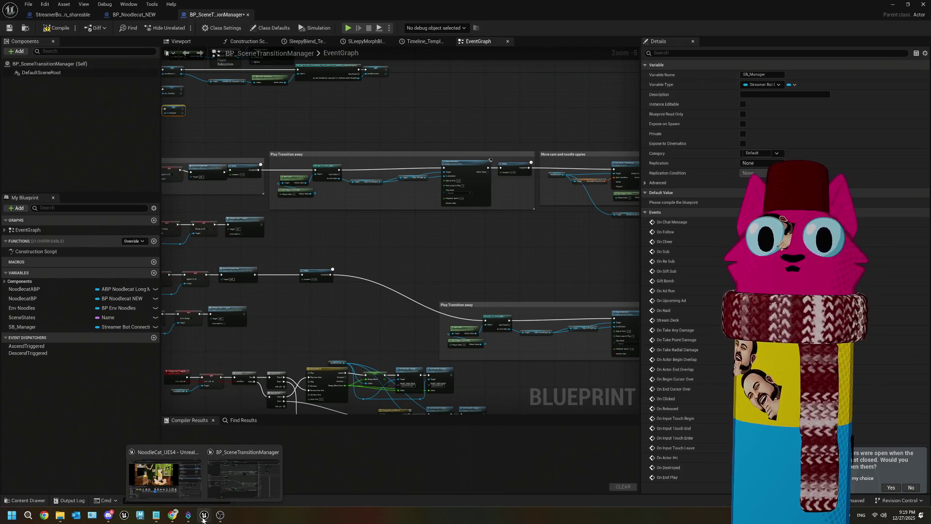
pyautogui.moveTo(173, 519)
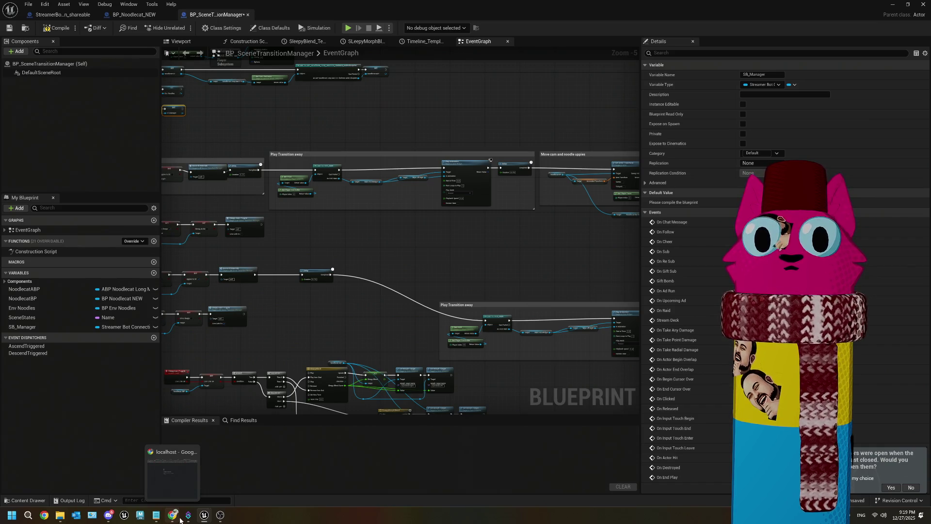
pyautogui.click(188, 516)
pyautogui.rightClick(391, 348)
pyautogui.click(380, 319)
pyautogui.rightClick(380, 319)
pyautogui.moveTo(421, 384)
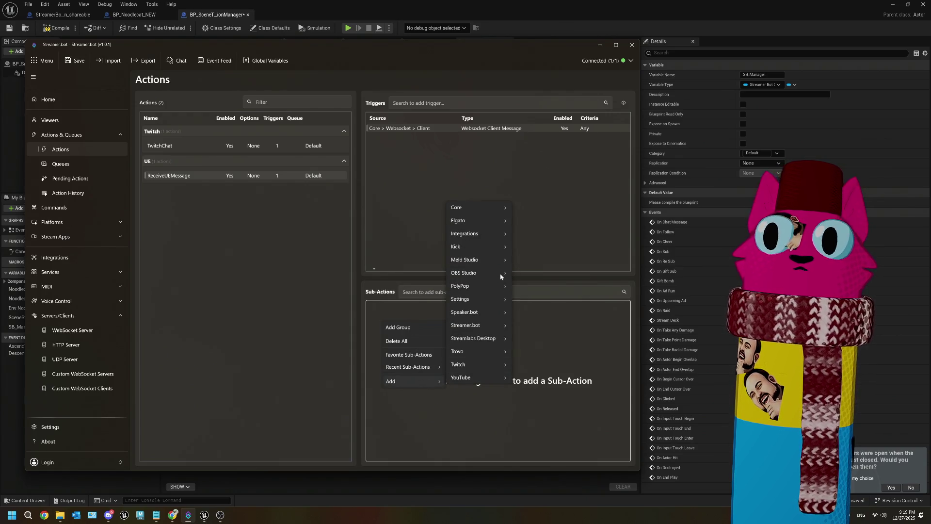
pyautogui.moveTo(490, 273)
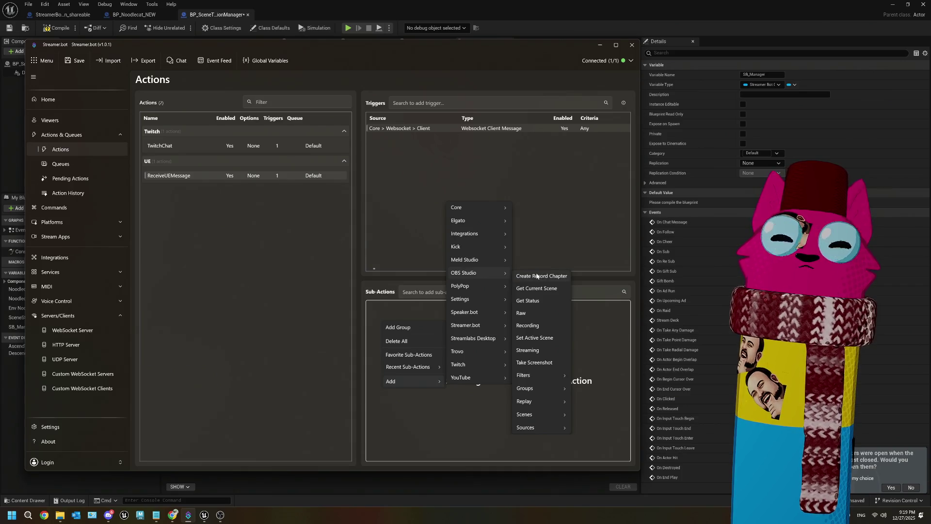
pyautogui.click(256, 276)
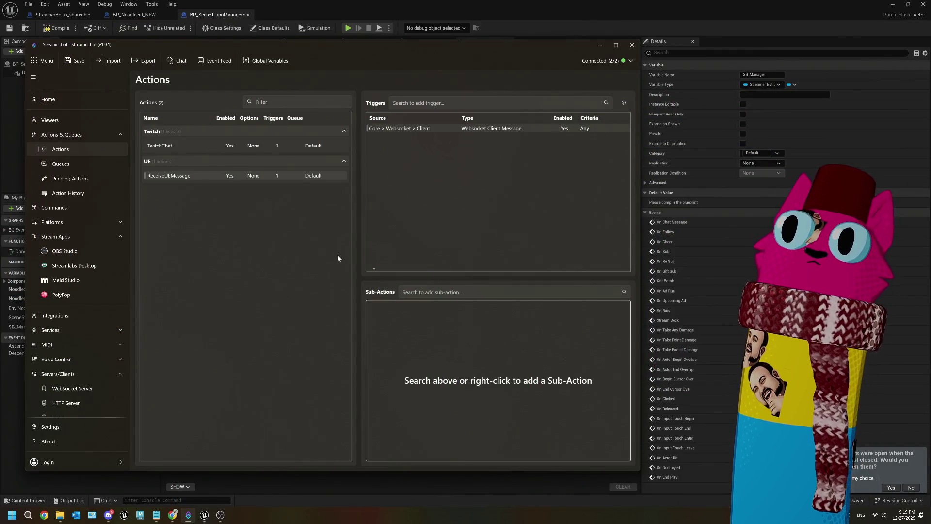
pyautogui.moveTo(433, 48); pyautogui.dragTo(418, 30)
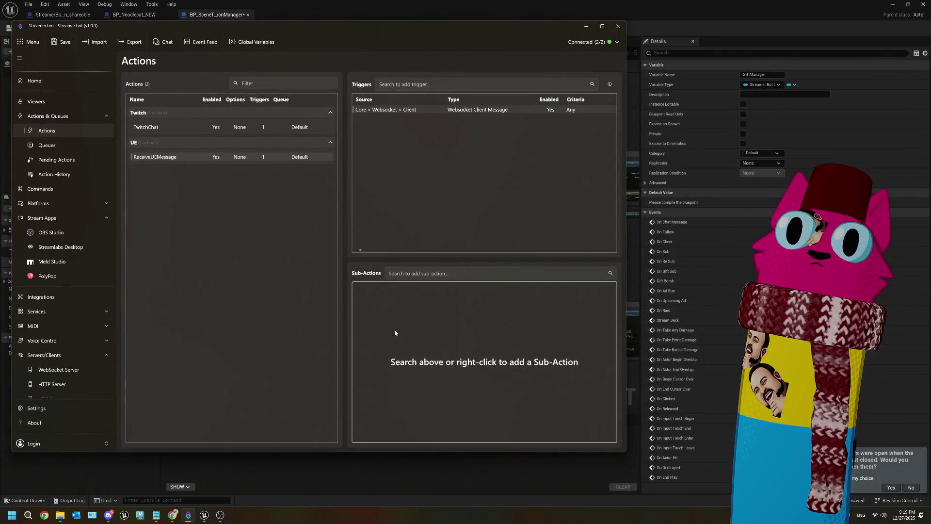
pyautogui.rightClick(376, 310)
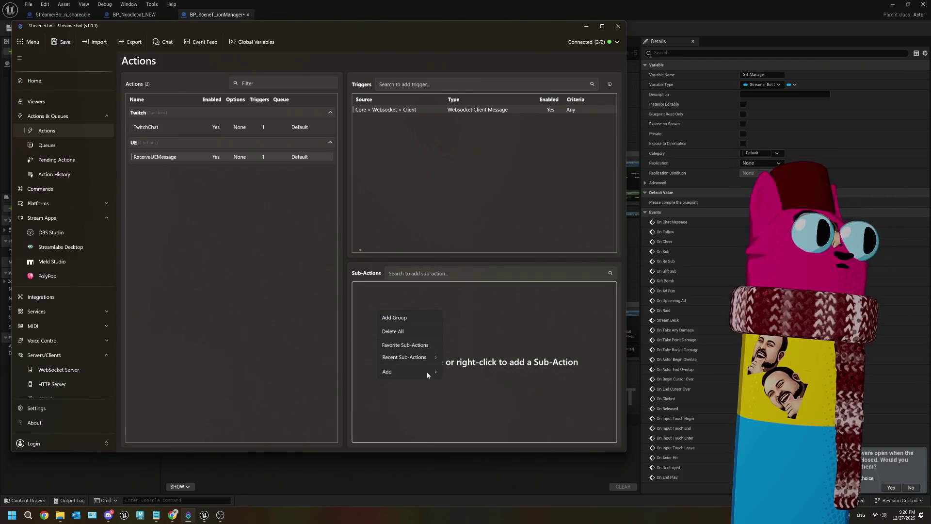
pyautogui.click(392, 398)
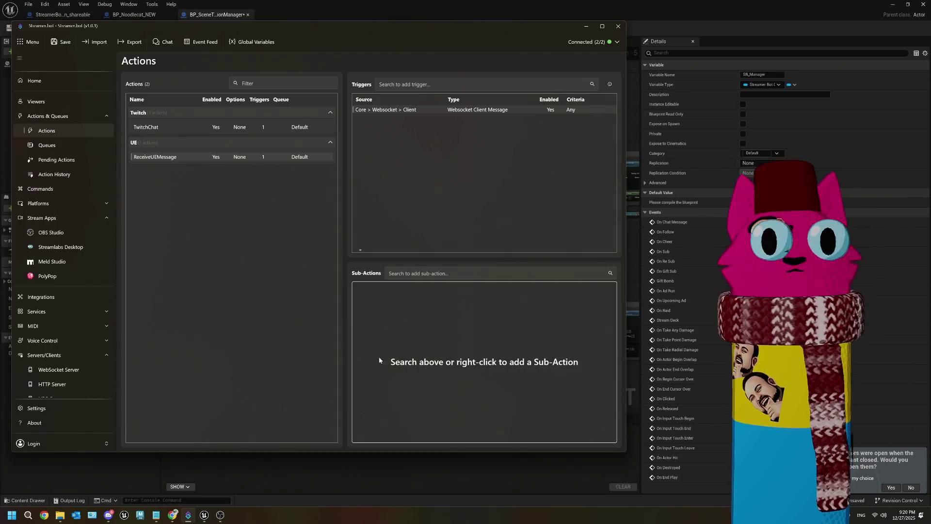
pyautogui.rightClick(366, 309)
pyautogui.moveTo(407, 371)
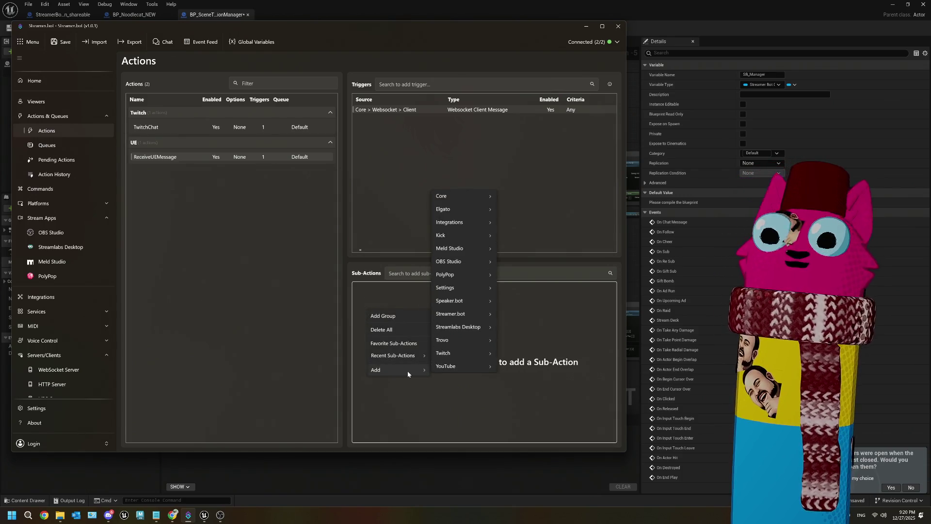
pyautogui.moveTo(463, 262)
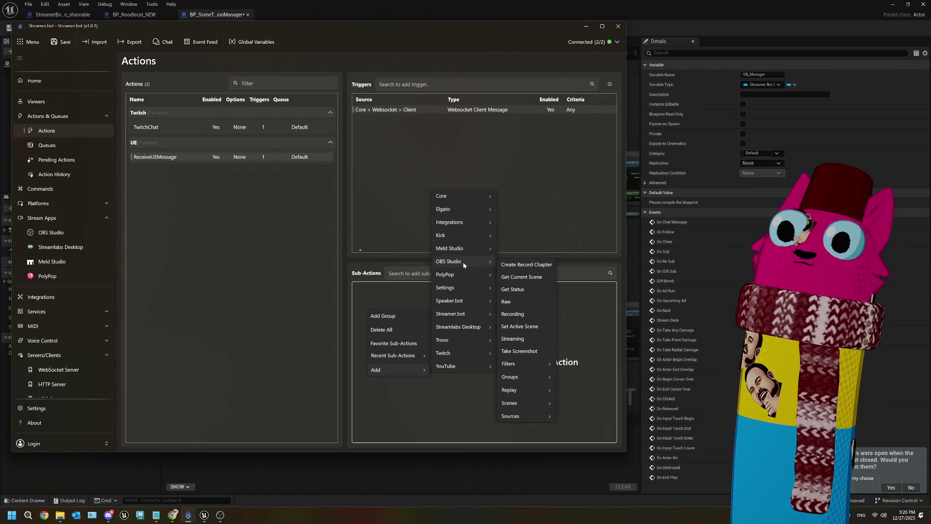
pyautogui.click(452, 416)
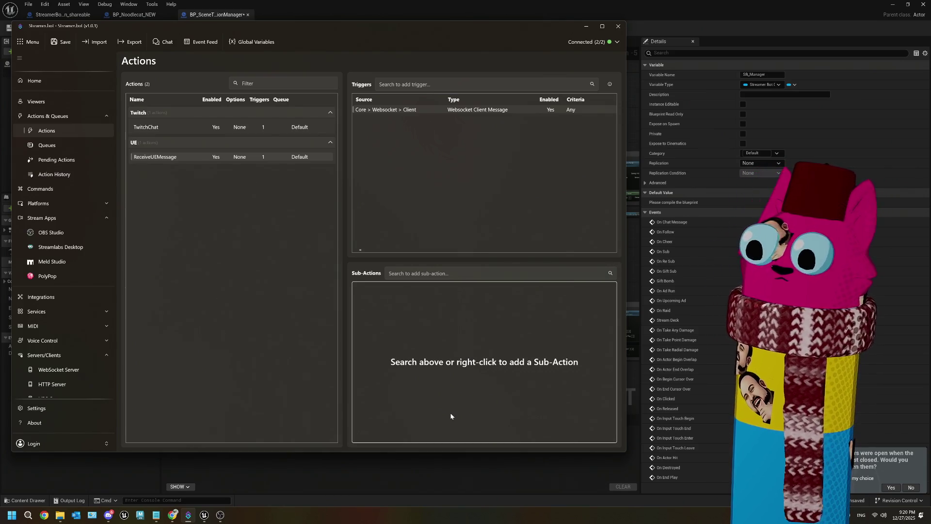
# - Browse Add > OBS Studio > Scenes and choose Set Scene Filter State
pyautogui.rightClick(387, 328)
pyautogui.rightClick(357, 286)
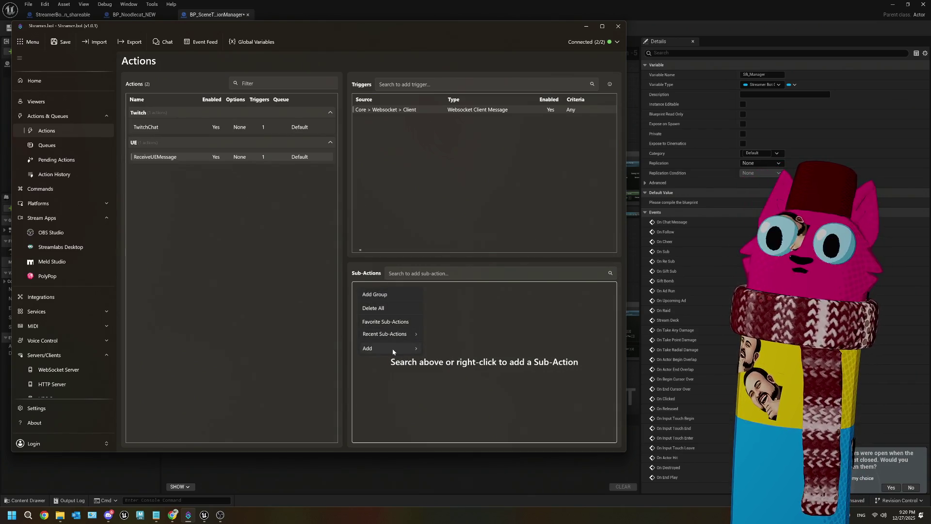
pyautogui.moveTo(392, 350)
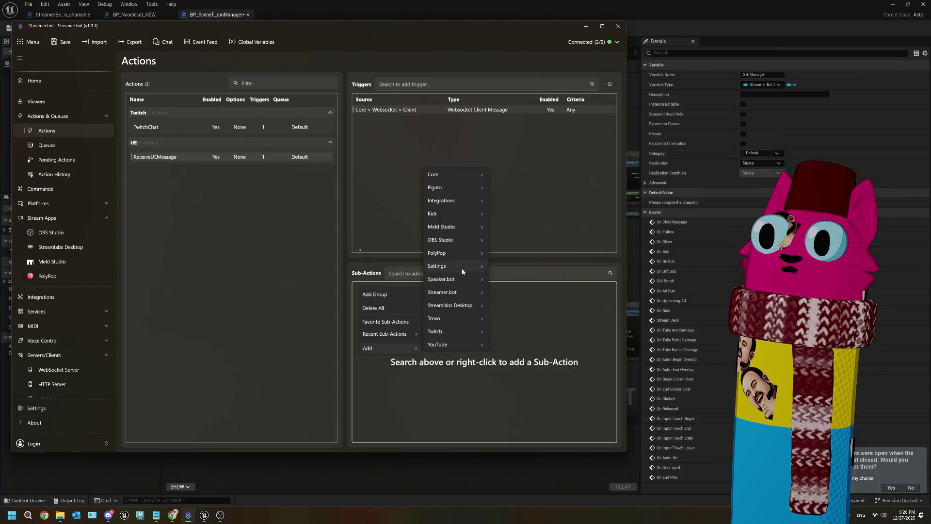
pyautogui.moveTo(464, 296)
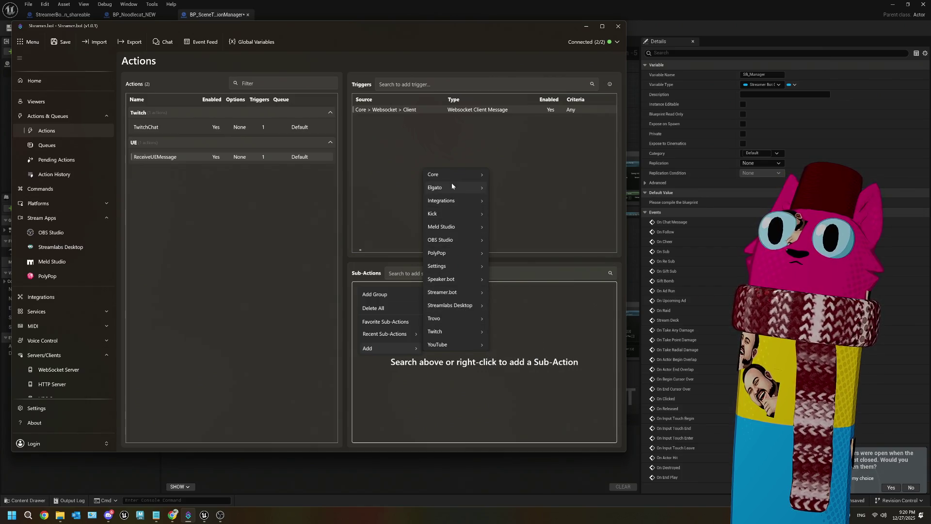
pyautogui.moveTo(453, 175)
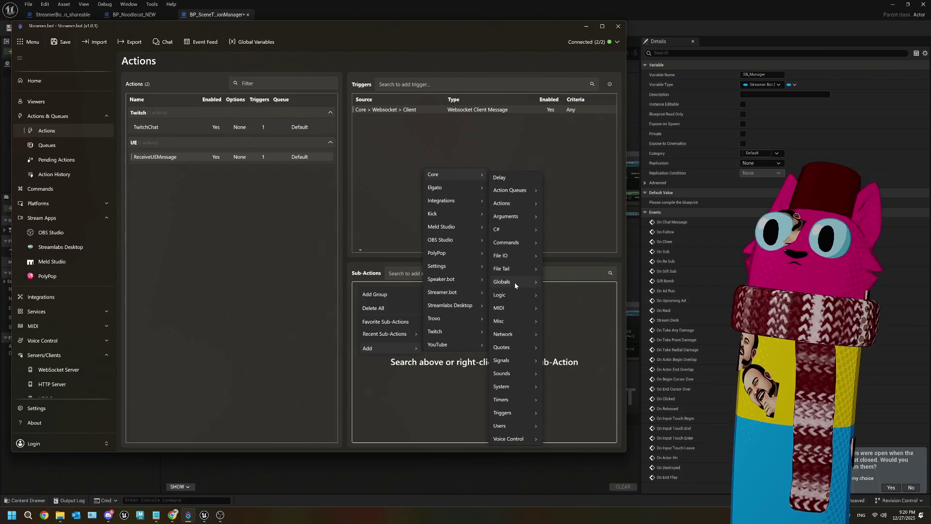
pyautogui.moveTo(514, 285)
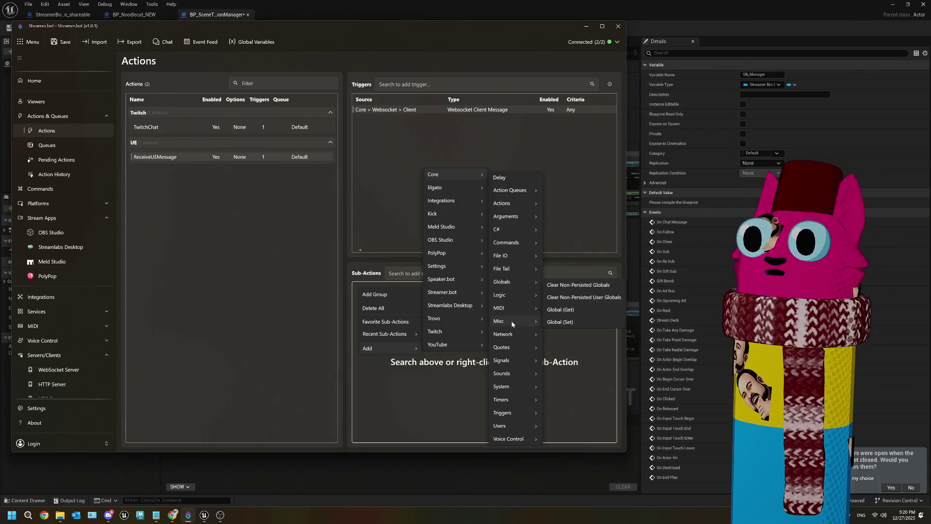
pyautogui.moveTo(511, 321)
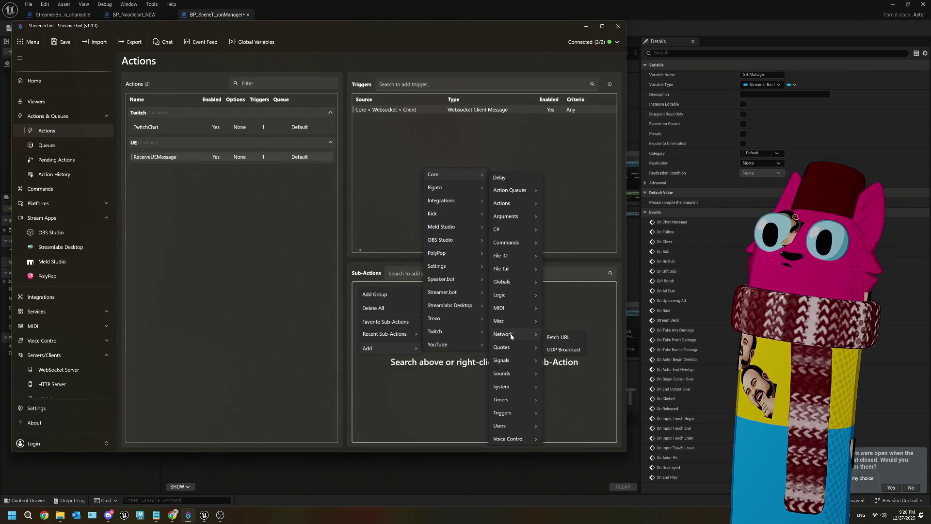
pyautogui.moveTo(513, 363)
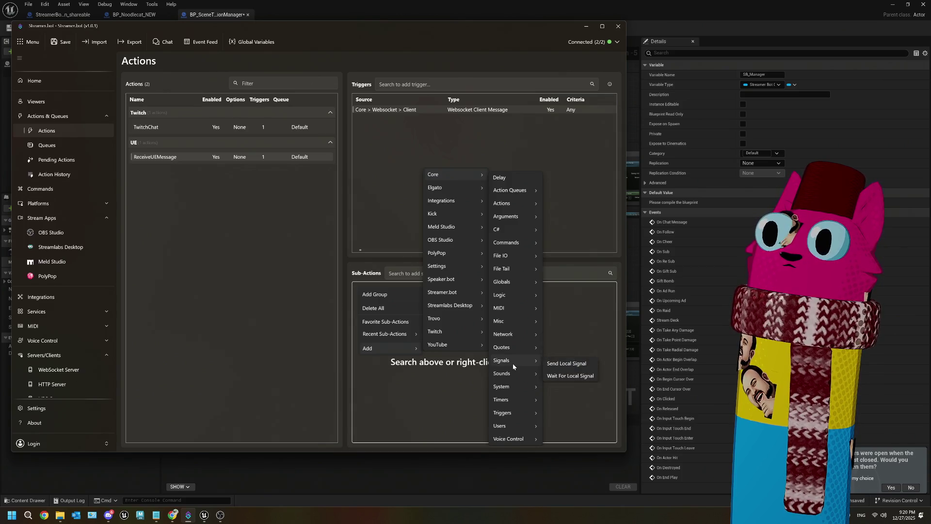
pyautogui.moveTo(504, 245)
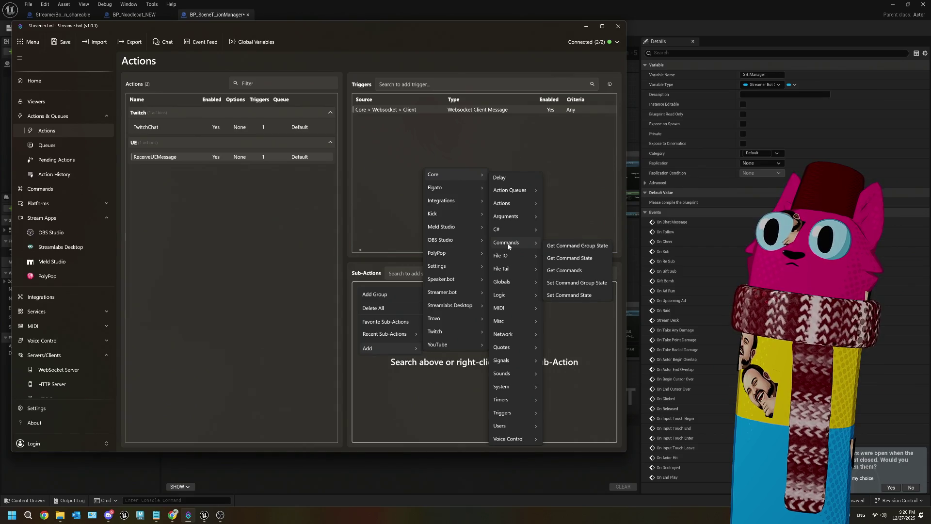
pyautogui.moveTo(505, 217)
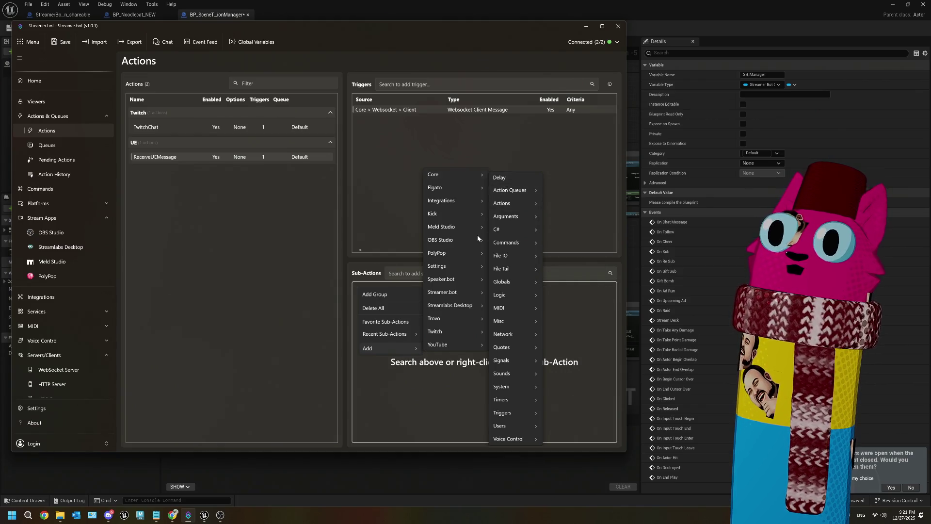
pyautogui.moveTo(459, 244)
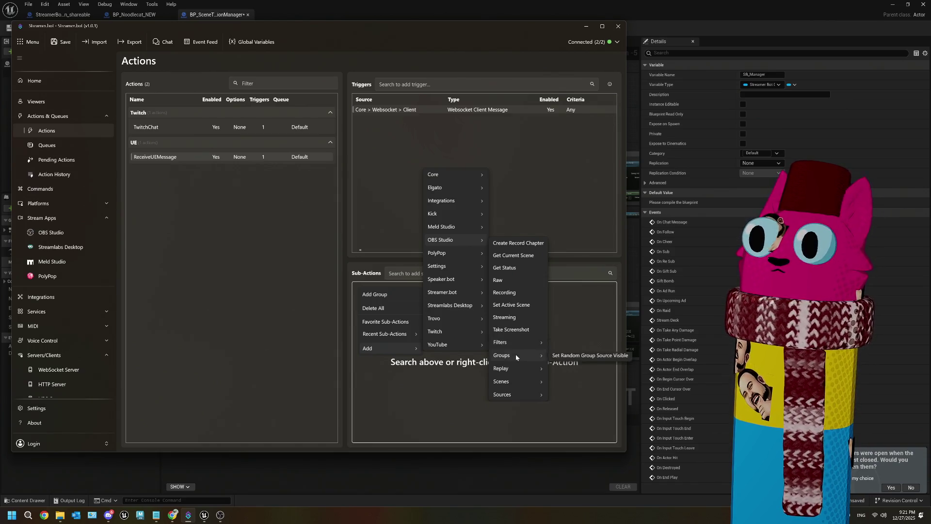
pyautogui.moveTo(516, 386)
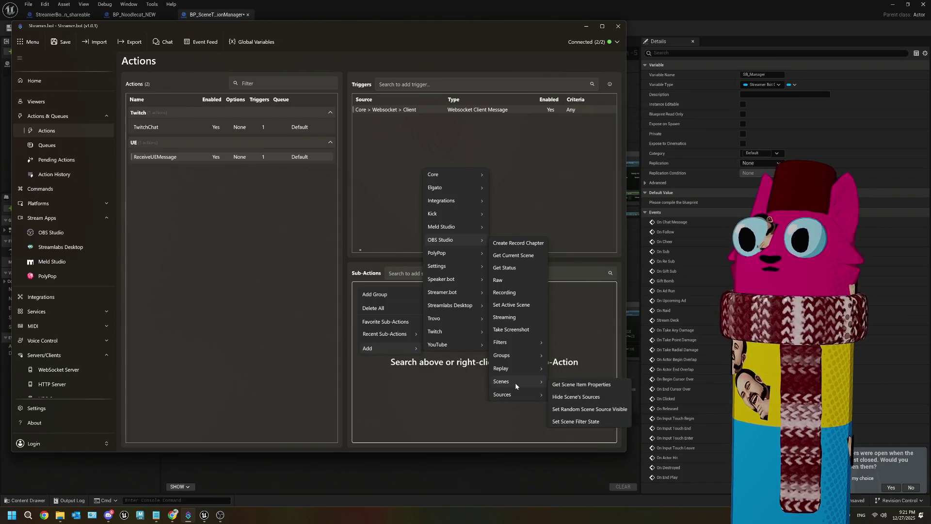
pyautogui.click(589, 425)
# - Try scene UE_Main and the test connection in the Scene Filter State dialog, then cancel it
pyautogui.click(271, 218)
pyautogui.click(279, 236)
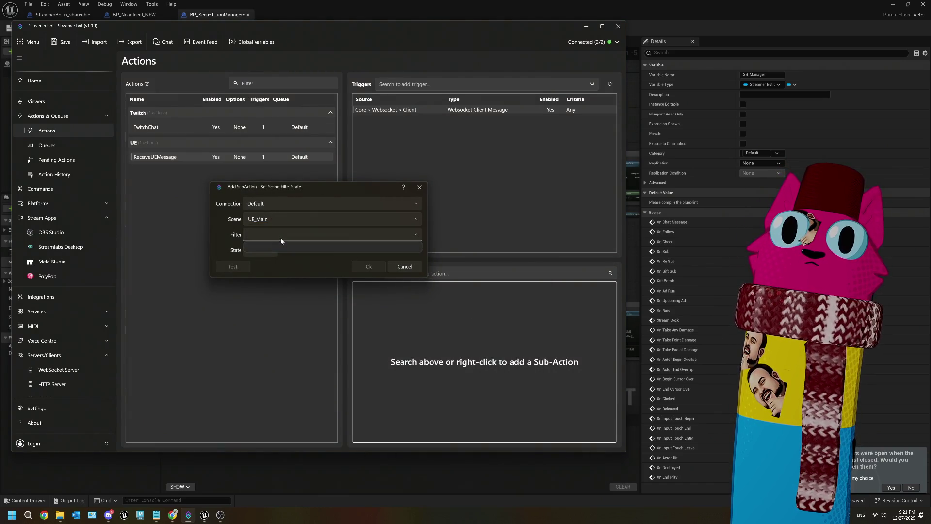
pyautogui.click(332, 205)
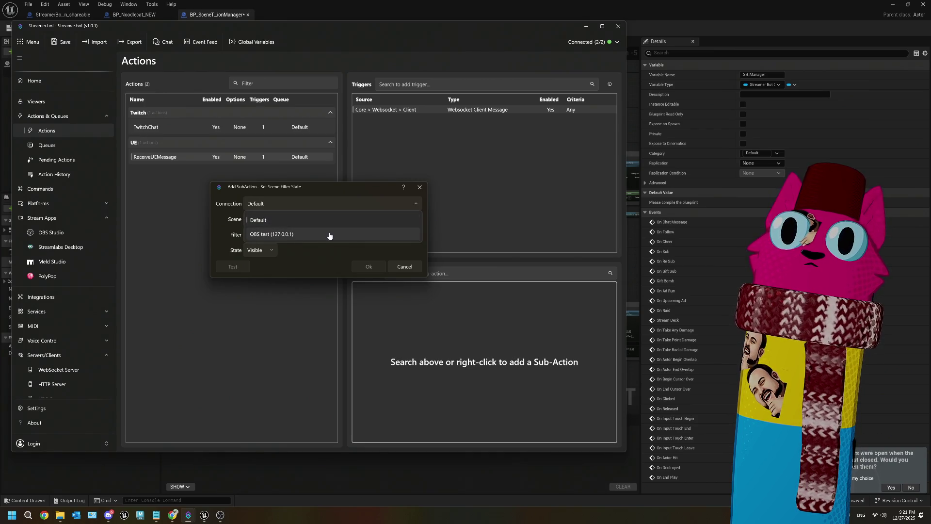
pyautogui.click(328, 234)
pyautogui.click(415, 234)
pyautogui.click(415, 236)
pyautogui.click(414, 221)
pyautogui.click(413, 221)
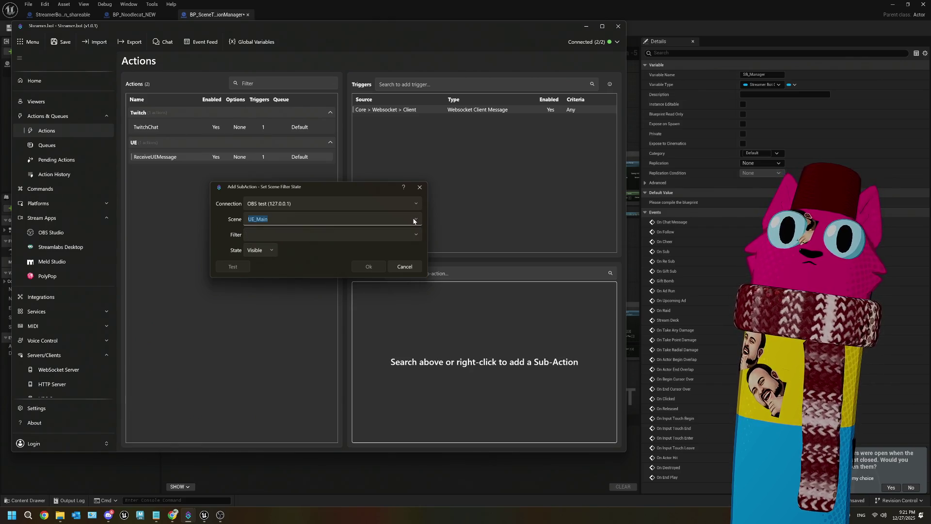
pyautogui.click(414, 267)
# - Add a Set Source Filter State sub-action making UE_Main's Display Capture GreenScreen filter Visible
pyautogui.rightClick(425, 301)
pyautogui.moveTo(438, 361)
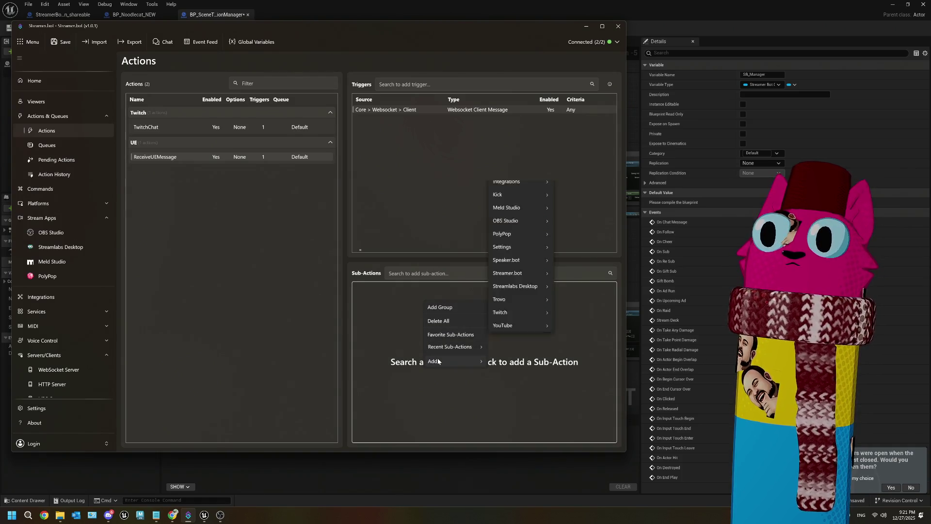
pyautogui.moveTo(538, 253)
pyautogui.moveTo(591, 410)
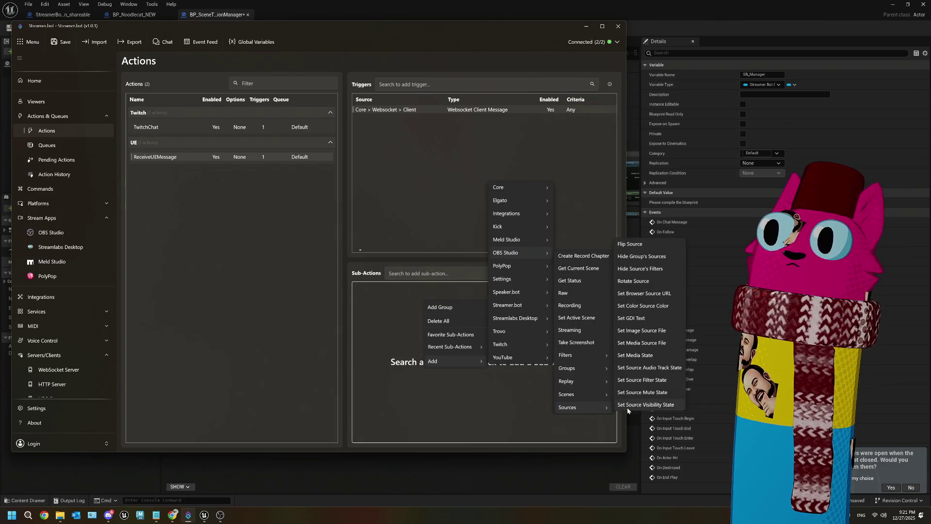
pyautogui.click(630, 381)
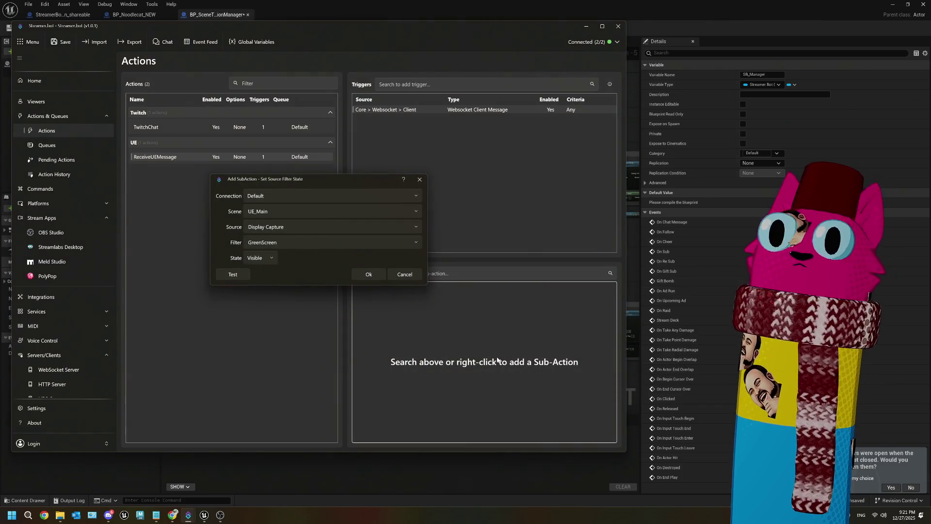
pyautogui.click(411, 225)
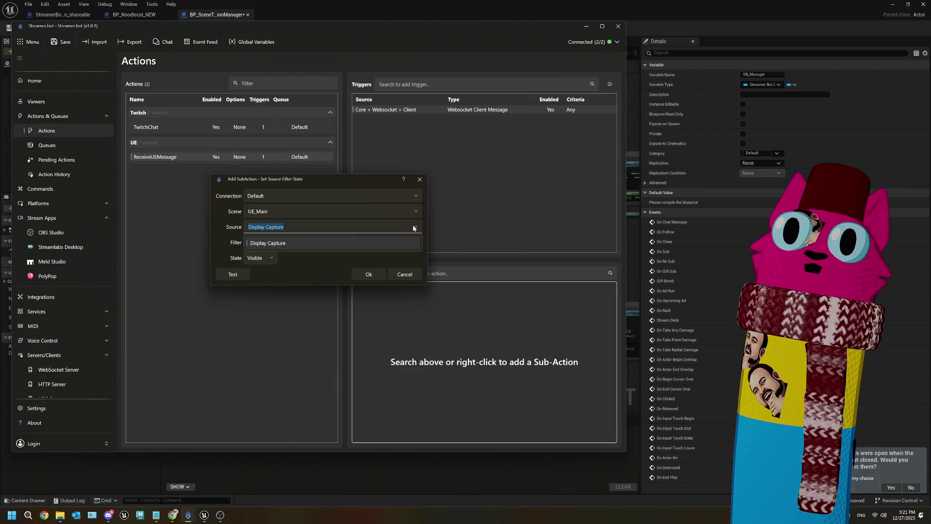
pyautogui.click(360, 240)
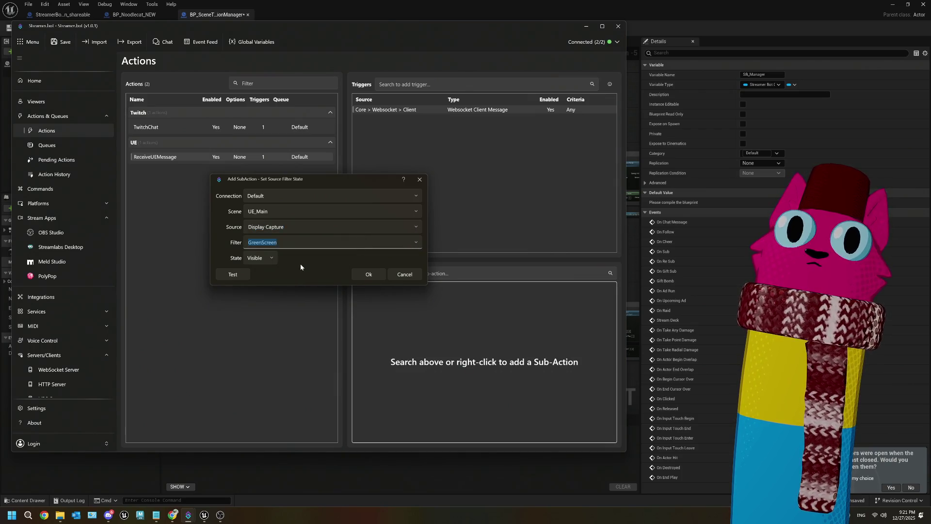
pyautogui.click(370, 274)
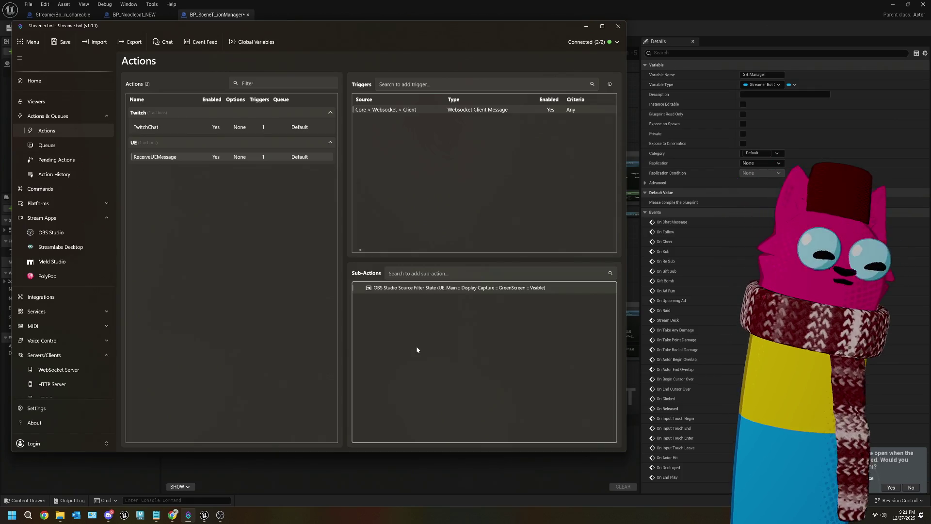
pyautogui.rightClick(390, 330)
pyautogui.click(390, 329)
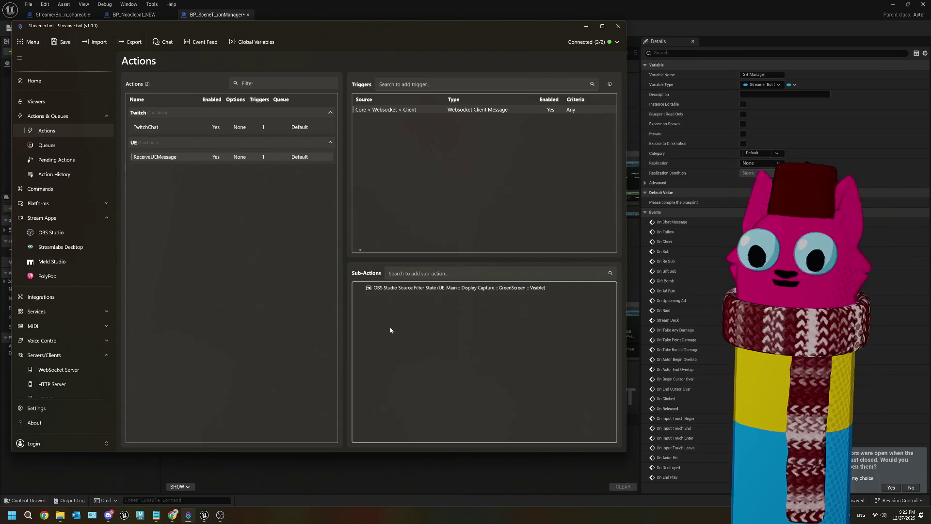
# - Browse the Sub-Actions Add menu through the Core > Logic and Twitch categories
pyautogui.rightClick(390, 330)
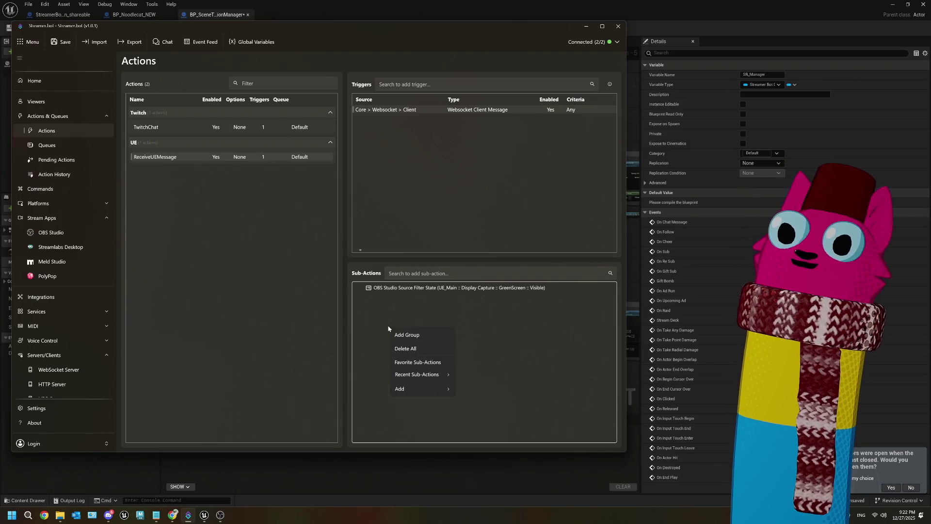
pyautogui.moveTo(417, 391)
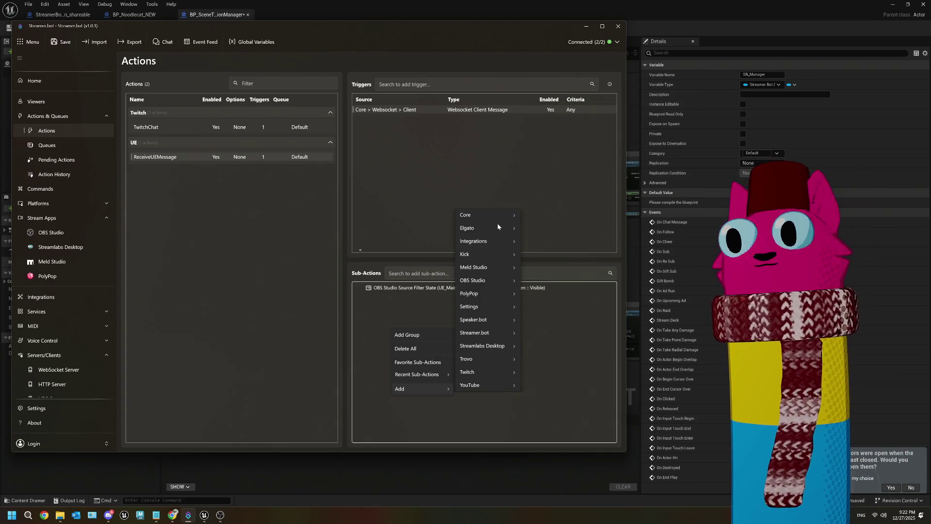
pyautogui.moveTo(494, 215)
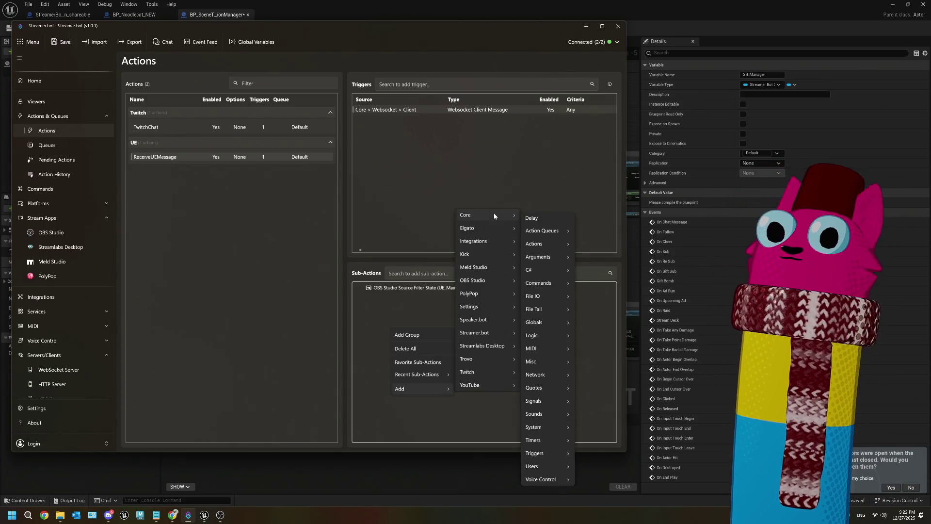
pyautogui.moveTo(546, 331)
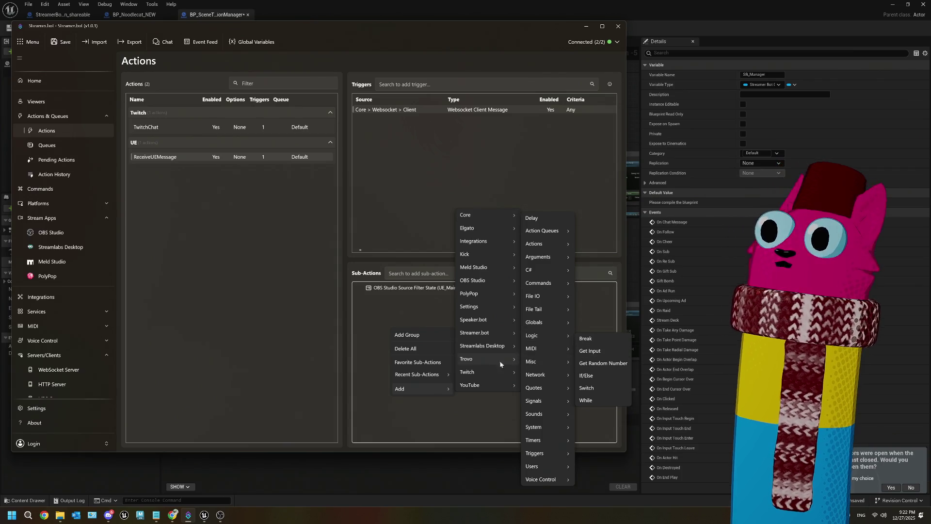
pyautogui.moveTo(496, 378)
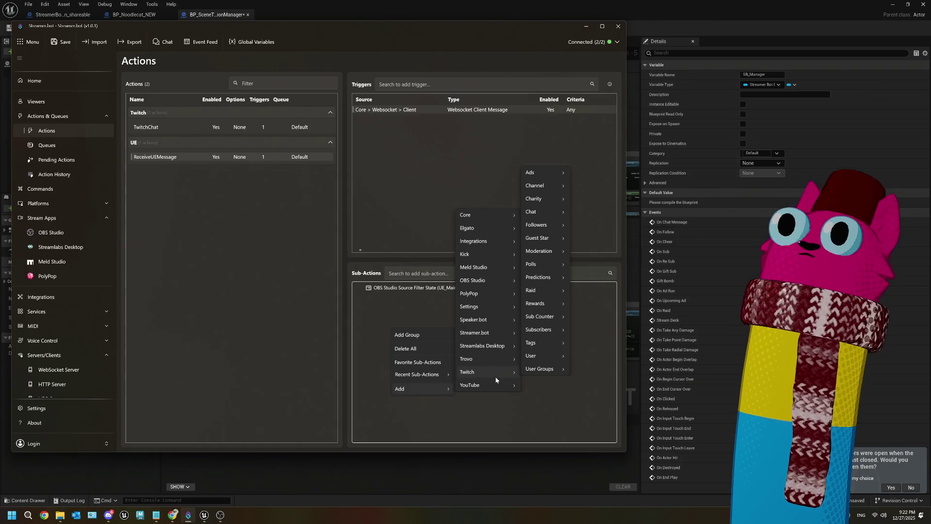